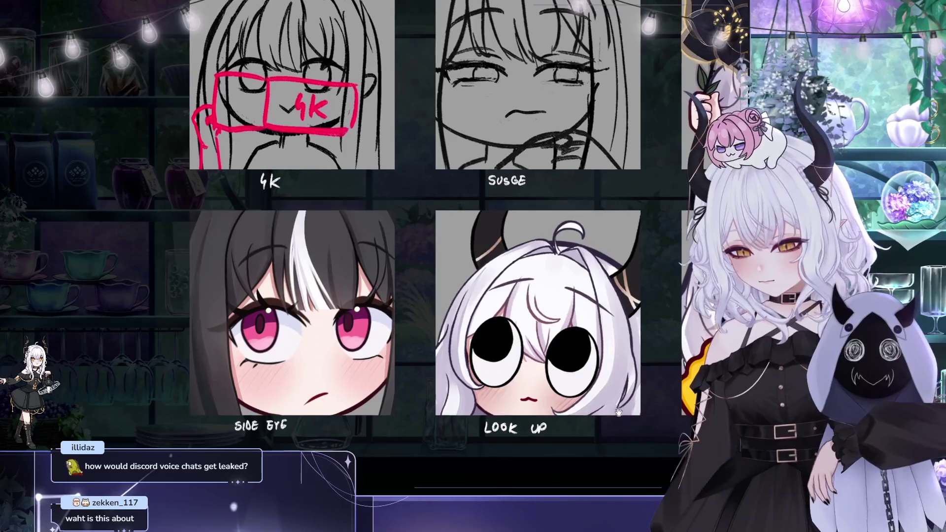
- Pan across the emote sheet and sample the pink blush colour from Side Eye
{"action": "left_click_drag", "start_coordinate": [579, 406], "coordinate": [638, 386]}
{"action": "left_click_drag", "start_coordinate": [371, 353], "coordinate": [368, 363]}
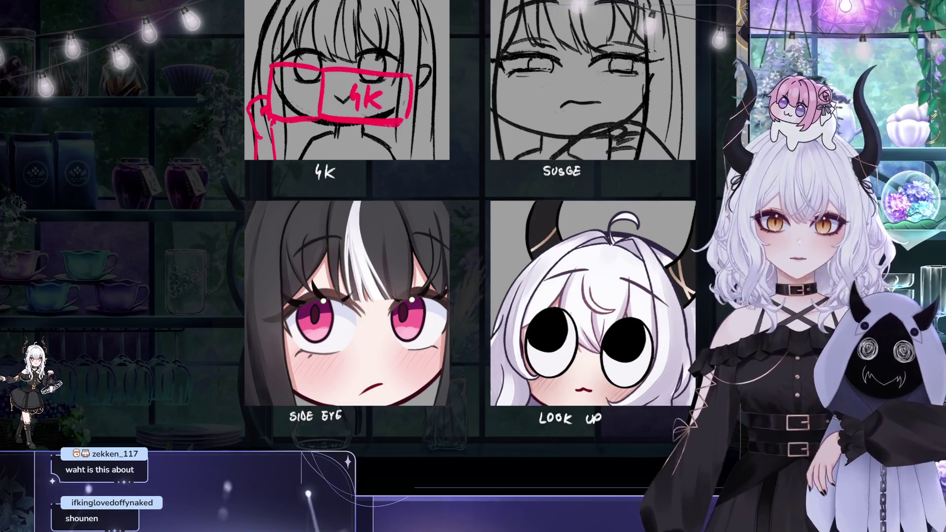
{"action": "left_click_drag", "start_coordinate": [430, 350], "coordinate": [407, 313]}
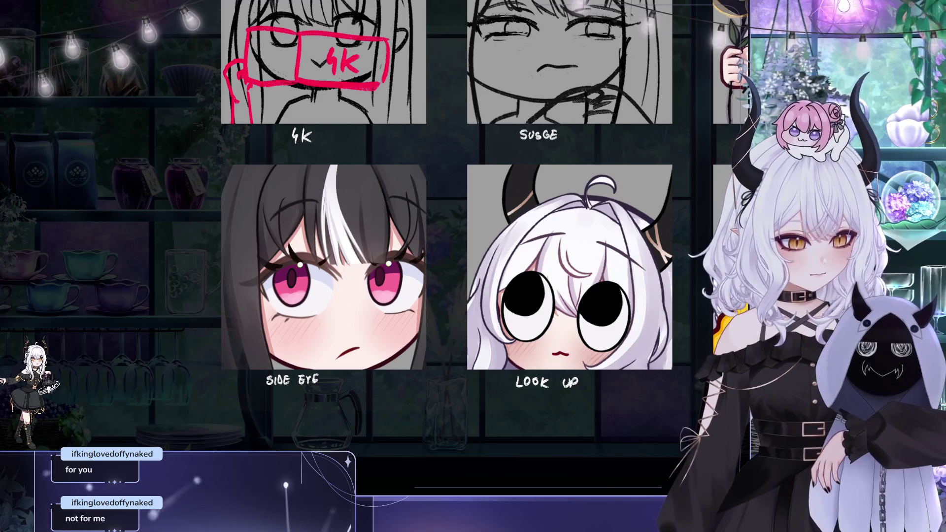
{"action": "left_click_drag", "start_coordinate": [694, 406], "coordinate": [720, 450]}
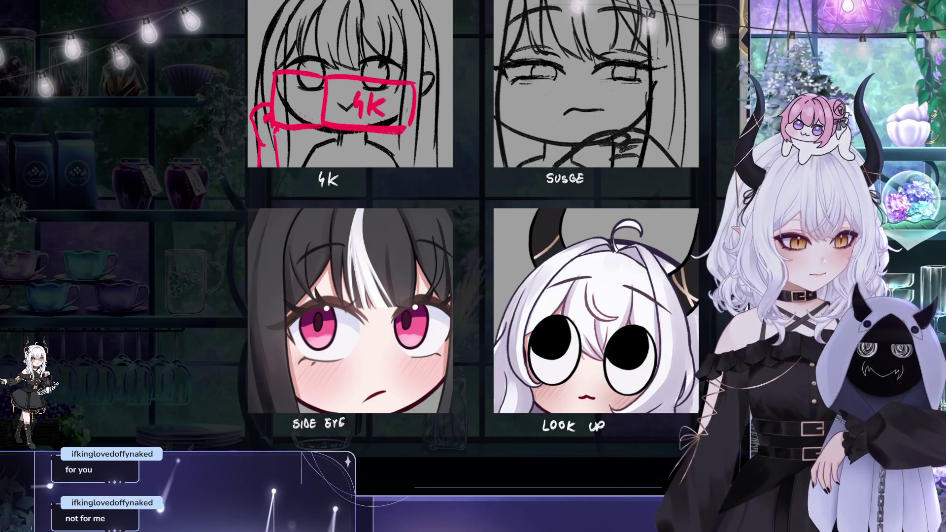
{"action": "left_click", "coordinate": [448, 358], "text": "ctrl"}
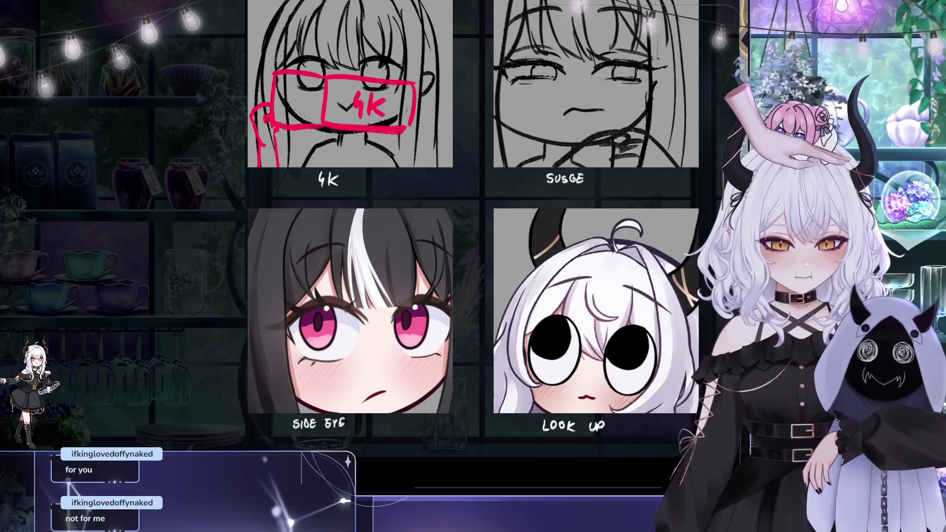
{"action": "left_click_drag", "start_coordinate": [685, 329], "coordinate": [679, 353]}
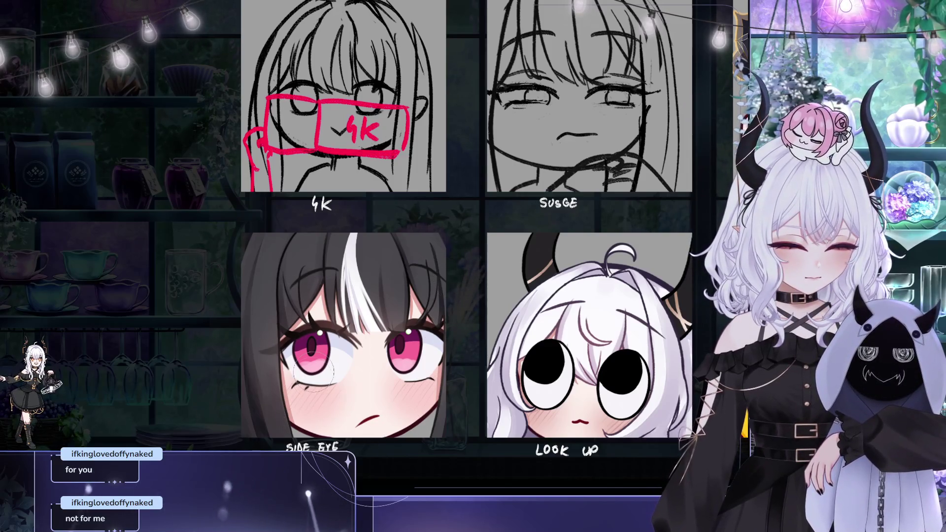
{"action": "left_click_drag", "start_coordinate": [370, 396], "coordinate": [393, 412]}
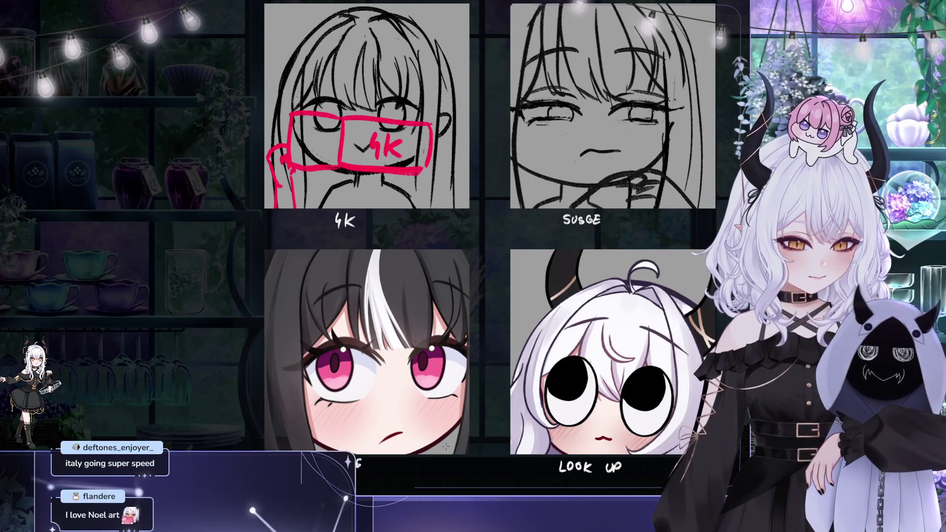
{"action": "left_click_drag", "start_coordinate": [464, 395], "coordinate": [403, 409]}
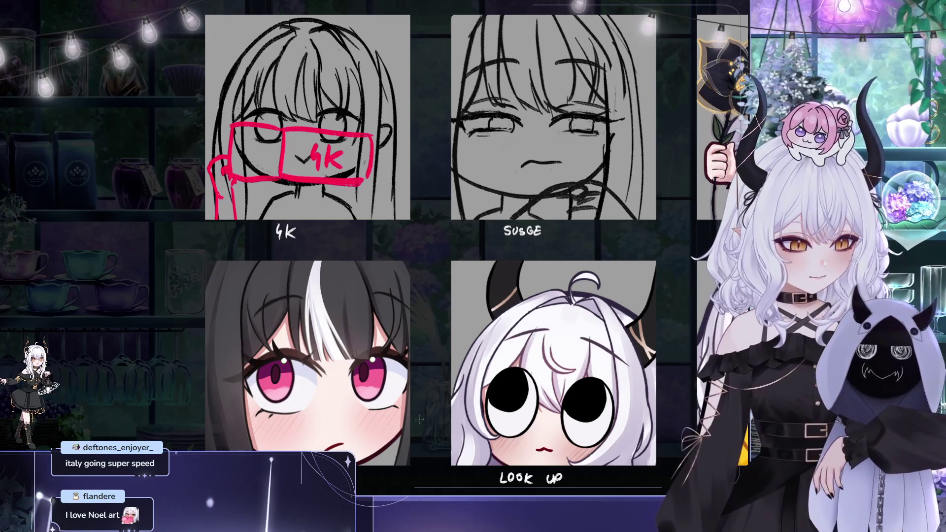
{"action": "left_click_drag", "start_coordinate": [428, 436], "coordinate": [436, 416]}
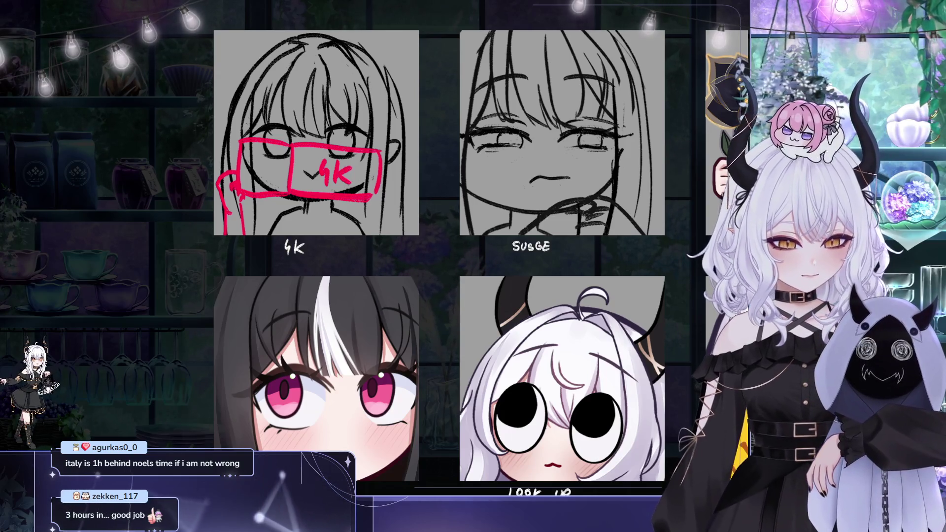
{"action": "mouse_move", "coordinate": [478, 236]}
{"action": "left_mouse_down"}
{"action": "mouse_move", "coordinate": [495, 183]}
{"action": "mouse_move", "coordinate": [475, 168]}
{"action": "mouse_move", "coordinate": [492, 179]}
{"action": "mouse_move", "coordinate": [517, 316]}
{"action": "left_mouse_up"}
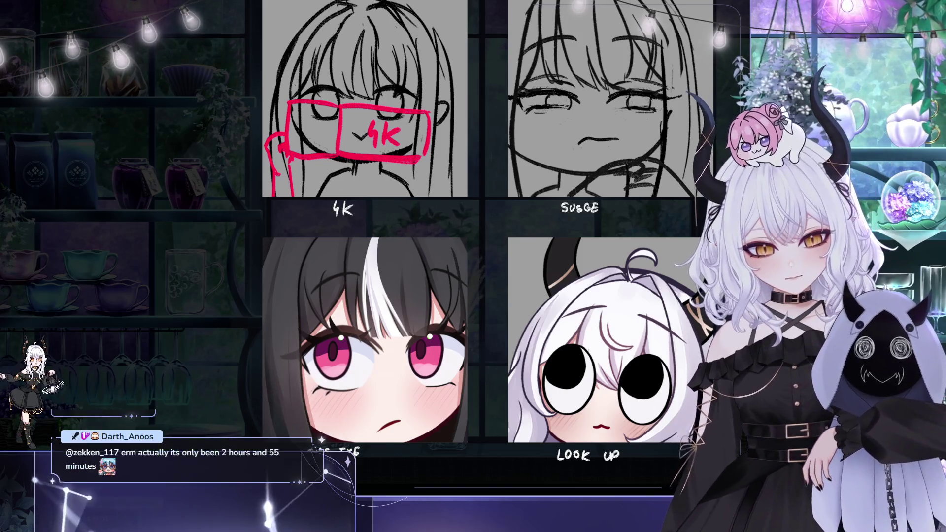
{"action": "left_click_drag", "start_coordinate": [357, 244], "coordinate": [351, 269]}
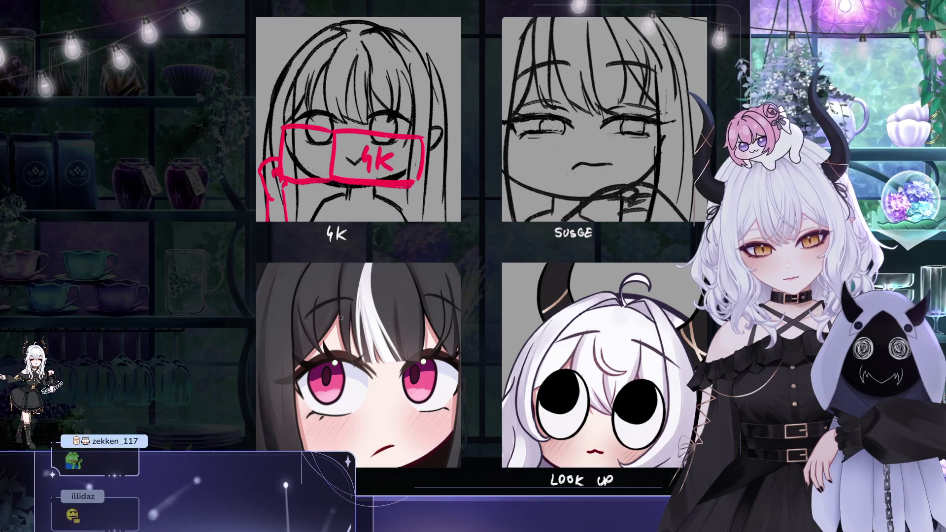
{"action": "left_click_drag", "start_coordinate": [397, 276], "coordinate": [389, 296]}
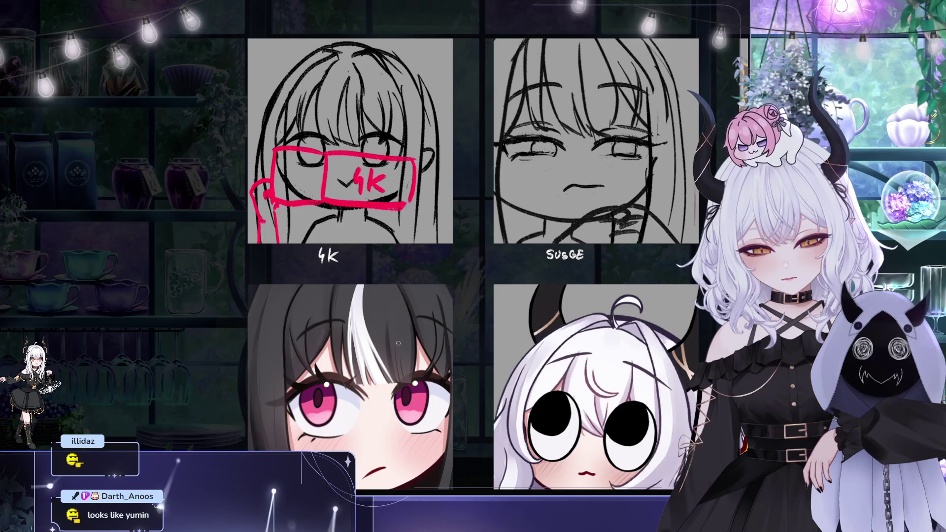
{"action": "mouse_move", "coordinate": [422, 251]}
{"action": "left_mouse_down"}
{"action": "mouse_move", "coordinate": [376, 206]}
{"action": "mouse_move", "coordinate": [350, 163]}
{"action": "mouse_move", "coordinate": [450, 154]}
{"action": "left_mouse_up"}
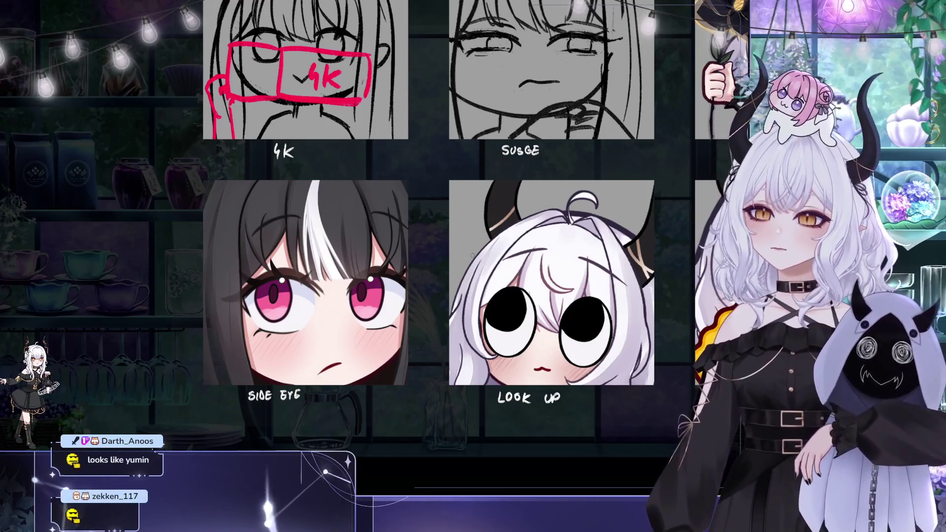
- Mirror the canvas view, then zoom and pan around the six emotes to check them
{"action": "key", "text": "h"}
{"action": "mouse_move", "coordinate": [594, 188]}
{"action": "left_mouse_down"}
{"action": "mouse_move", "coordinate": [436, 135]}
{"action": "mouse_move", "coordinate": [446, 119]}
{"action": "mouse_move", "coordinate": [481, 102]}
{"action": "mouse_move", "coordinate": [544, 105]}
{"action": "mouse_move", "coordinate": [474, 106]}
{"action": "left_mouse_up"}
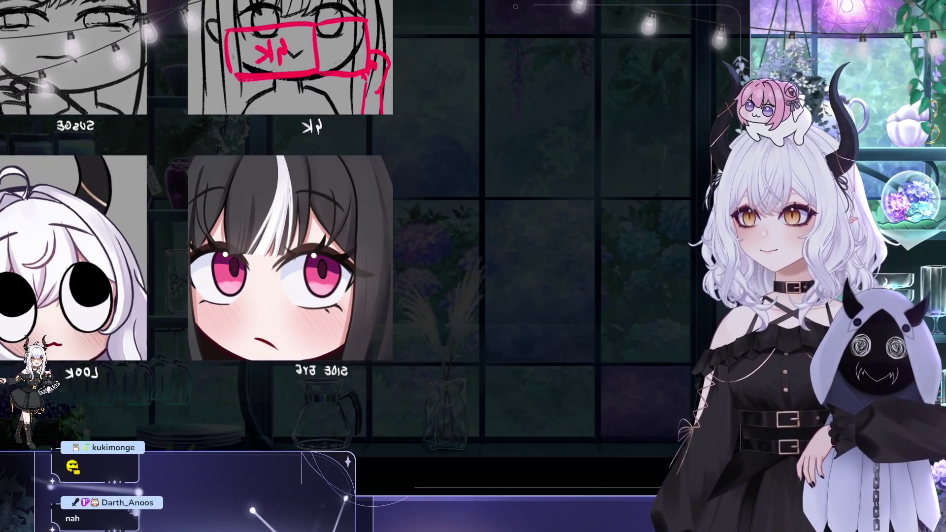
{"action": "scroll", "coordinate": [373, 262], "scroll_direction": "down", "scroll_amount": 10}
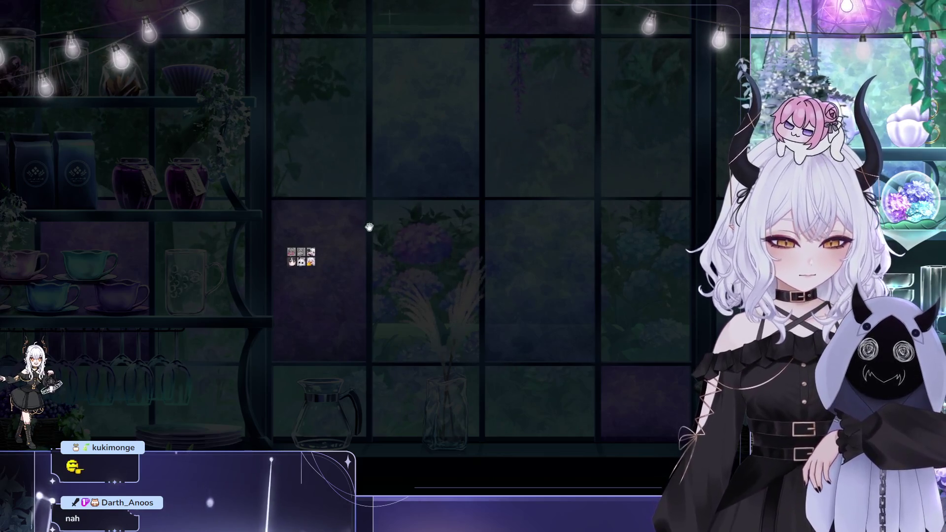
{"action": "left_click_drag", "start_coordinate": [379, 258], "coordinate": [410, 258]}
{"action": "scroll", "coordinate": [332, 270], "scroll_direction": "up", "scroll_amount": 8}
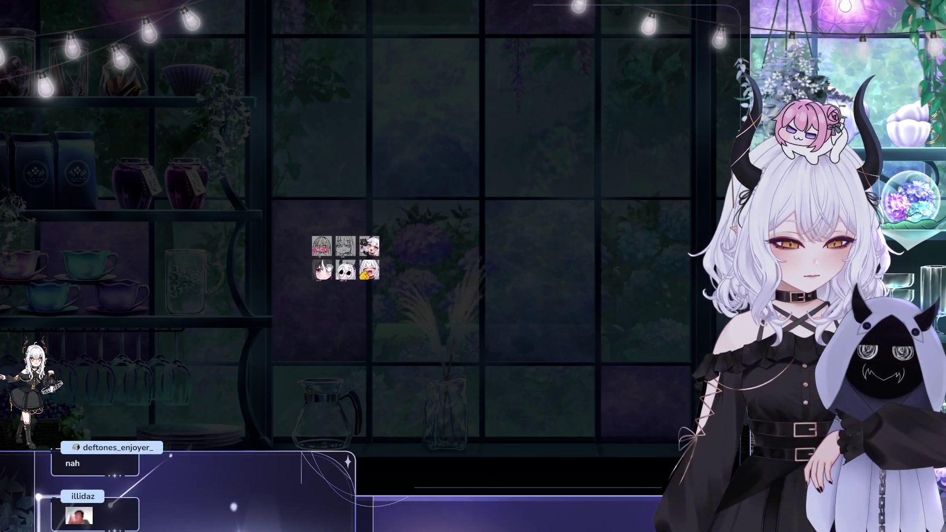
{"action": "scroll", "coordinate": [332, 270], "scroll_direction": "up", "scroll_amount": 10}
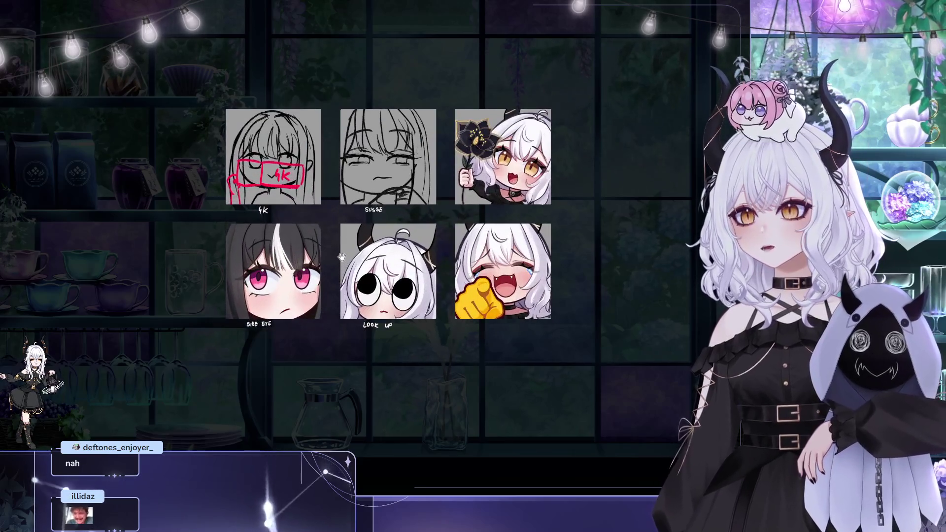
{"action": "mouse_move", "coordinate": [405, 221]}
{"action": "left_mouse_down"}
{"action": "mouse_move", "coordinate": [433, 249]}
{"action": "mouse_move", "coordinate": [366, 241]}
{"action": "left_mouse_up"}
{"action": "scroll", "coordinate": [374, 268], "scroll_direction": "down", "scroll_amount": 8}
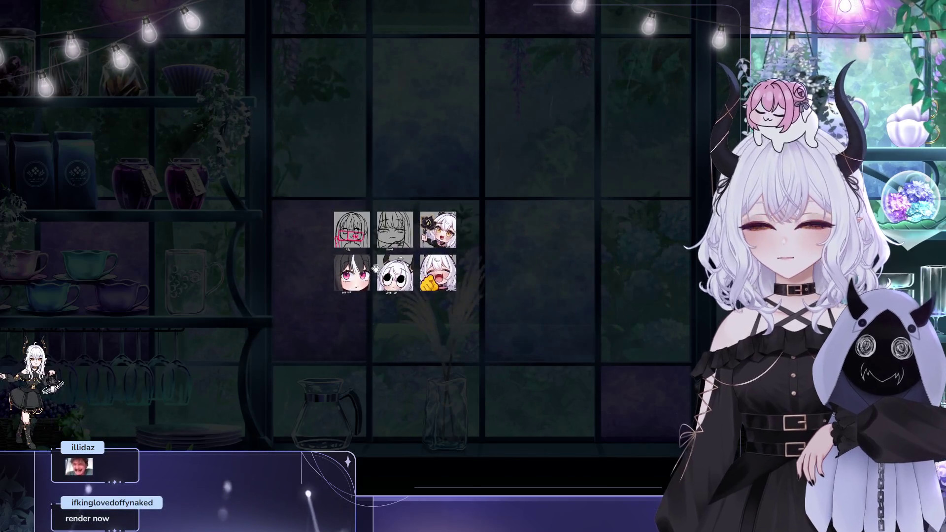
{"action": "scroll", "coordinate": [364, 265], "scroll_direction": "up", "scroll_amount": 8}
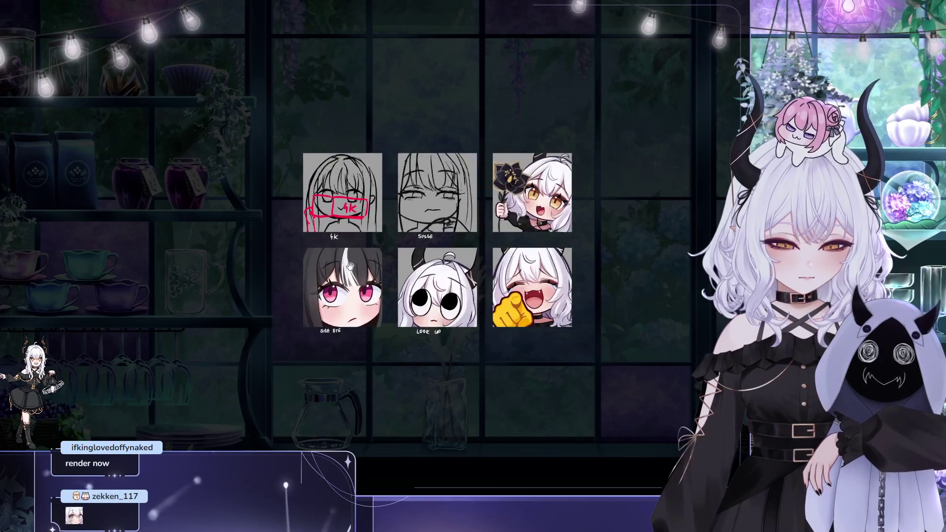
{"action": "scroll", "coordinate": [348, 266], "scroll_direction": "up", "scroll_amount": 3}
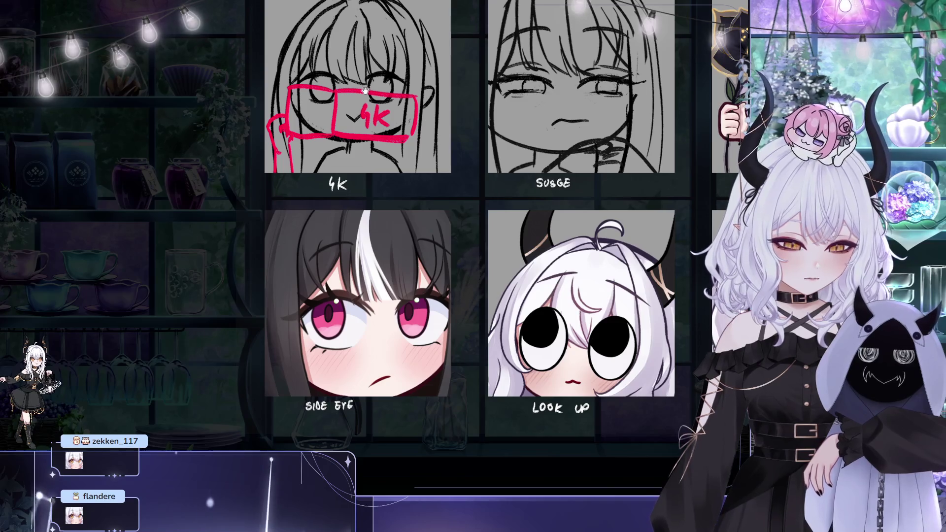
{"action": "left_click_drag", "start_coordinate": [365, 90], "coordinate": [355, 131]}
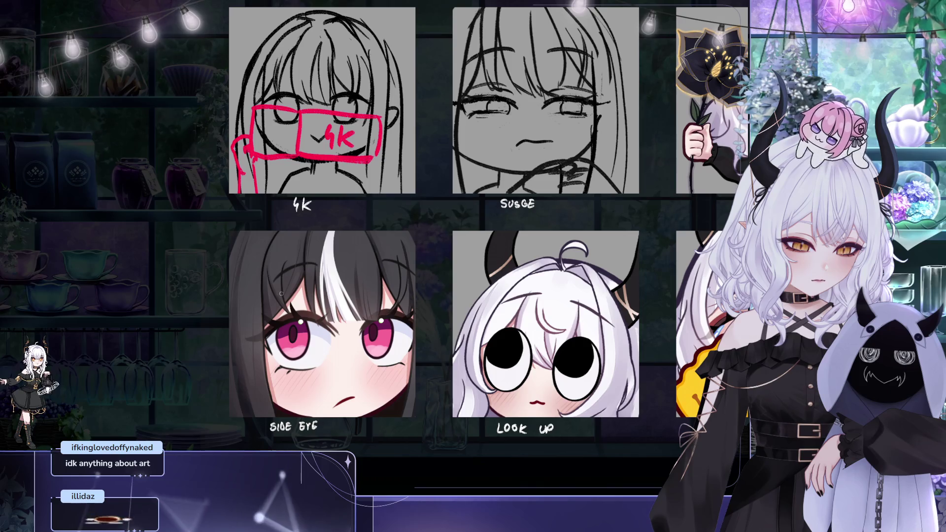
{"action": "scroll", "coordinate": [323, 189], "scroll_direction": "down", "scroll_amount": 2}
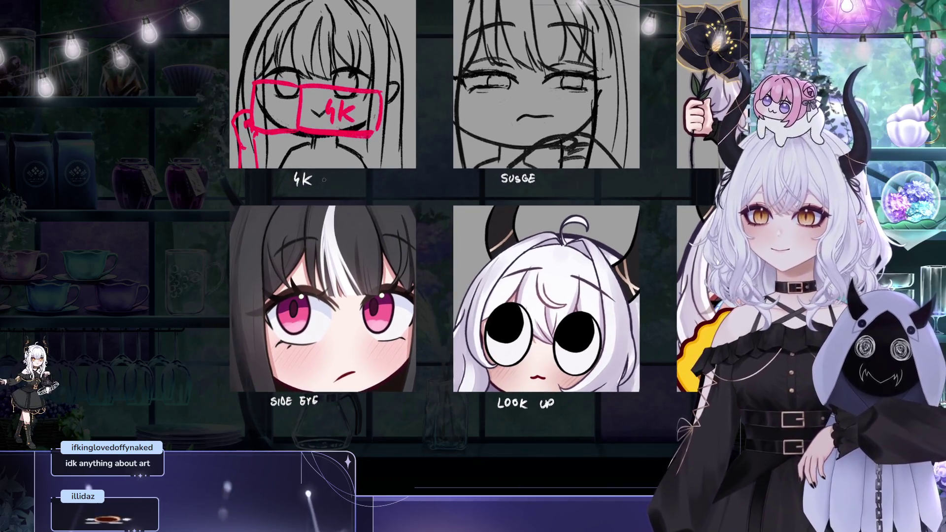
{"action": "left_click_drag", "start_coordinate": [329, 217], "coordinate": [335, 187]}
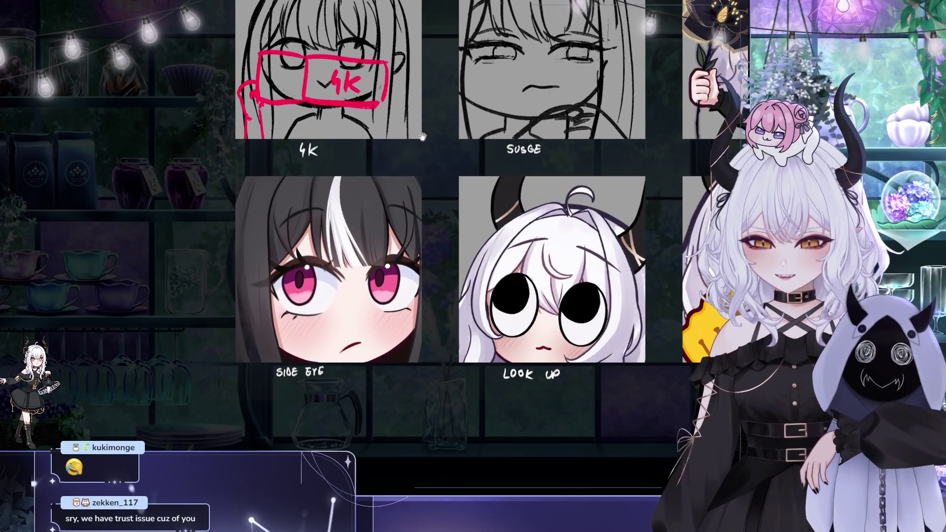
{"action": "left_click_drag", "start_coordinate": [422, 136], "coordinate": [407, 152]}
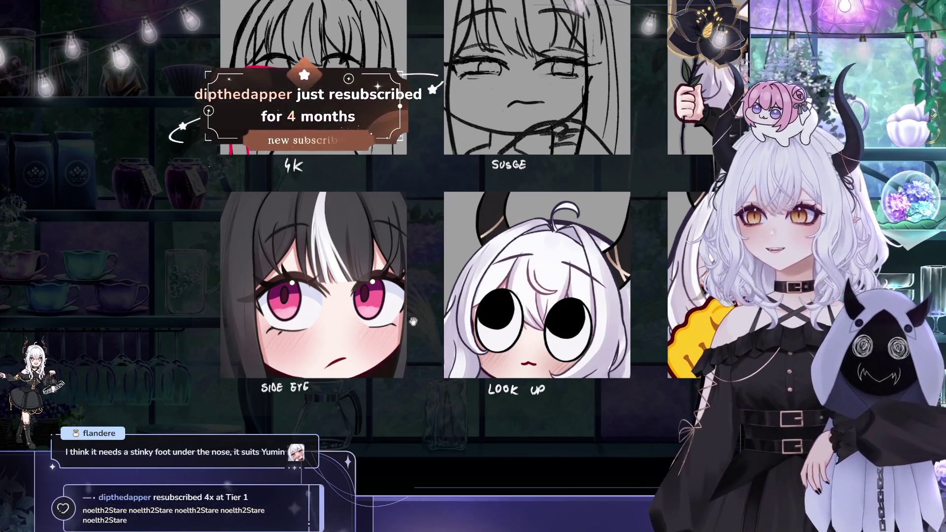
{"action": "scroll", "coordinate": [434, 315], "scroll_direction": "up", "scroll_amount": 1}
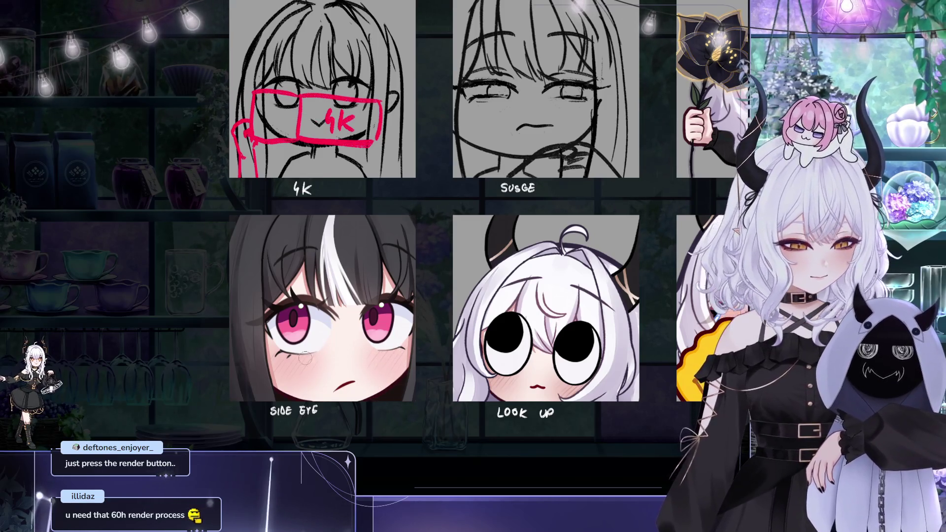
{"action": "left_click_drag", "start_coordinate": [402, 371], "coordinate": [379, 374]}
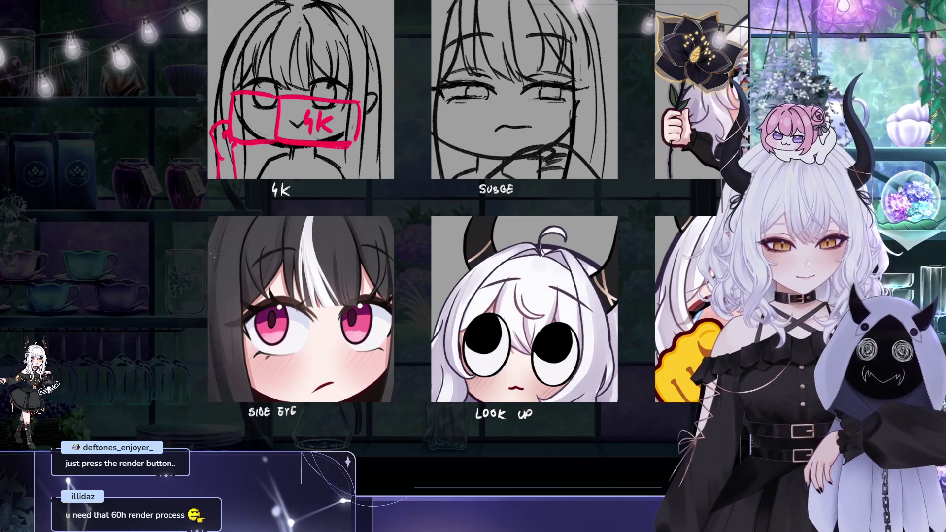
{"action": "left_click_drag", "start_coordinate": [264, 300], "coordinate": [258, 328]}
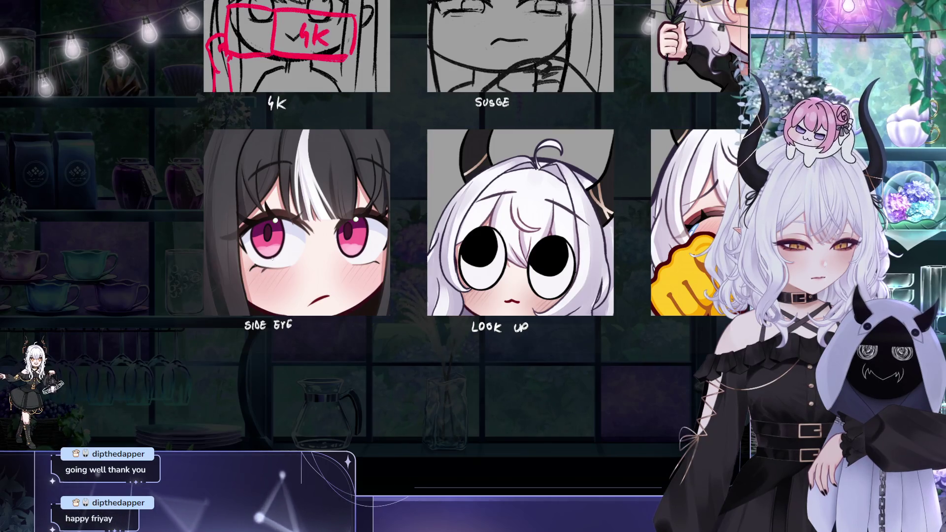
{"action": "mouse_move", "coordinate": [409, 258]}
{"action": "left_mouse_down"}
{"action": "mouse_move", "coordinate": [393, 268]}
{"action": "mouse_move", "coordinate": [356, 261]}
{"action": "left_mouse_up"}
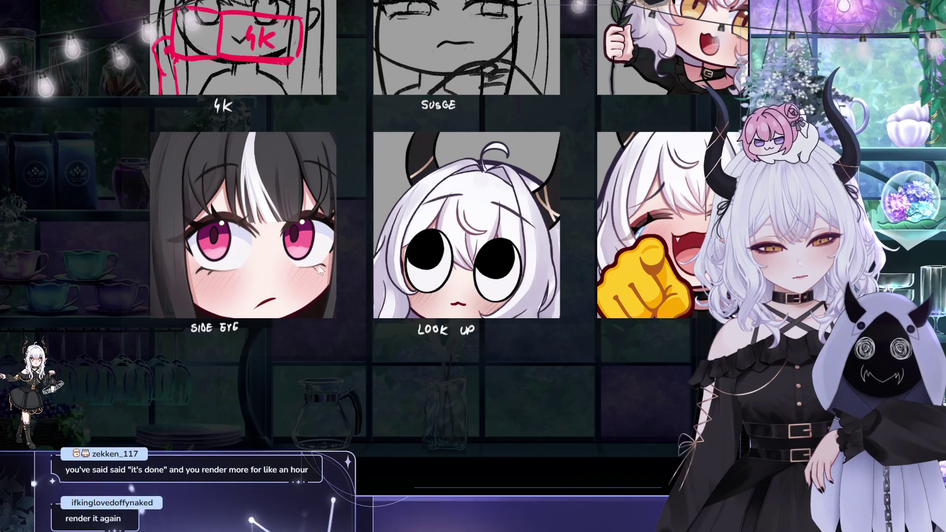
{"action": "left_click_drag", "start_coordinate": [374, 221], "coordinate": [469, 285]}
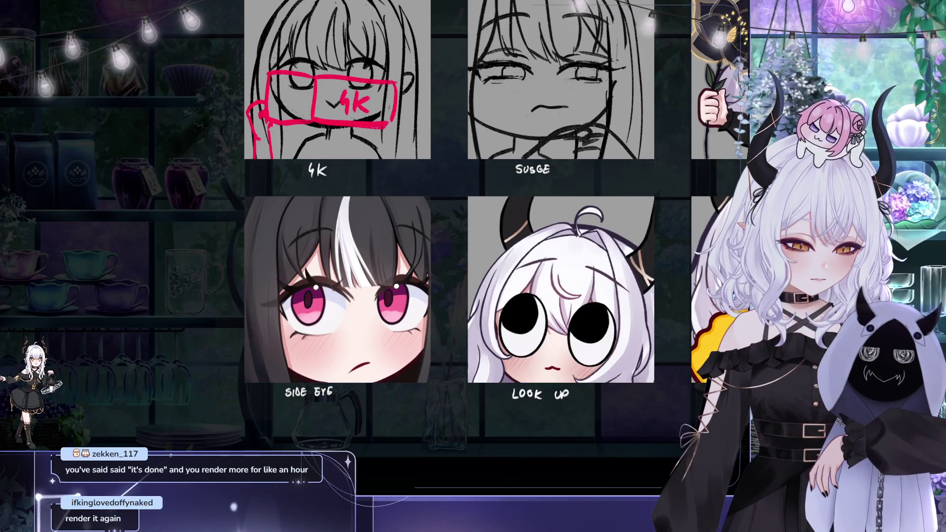
{"action": "left_click_drag", "start_coordinate": [374, 222], "coordinate": [349, 224]}
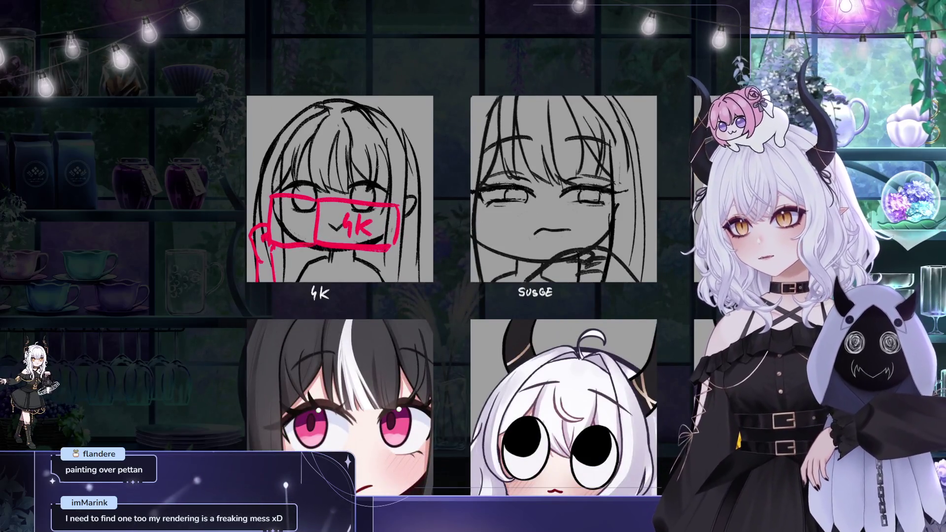
{"action": "left_click_drag", "start_coordinate": [658, 192], "coordinate": [586, 106]}
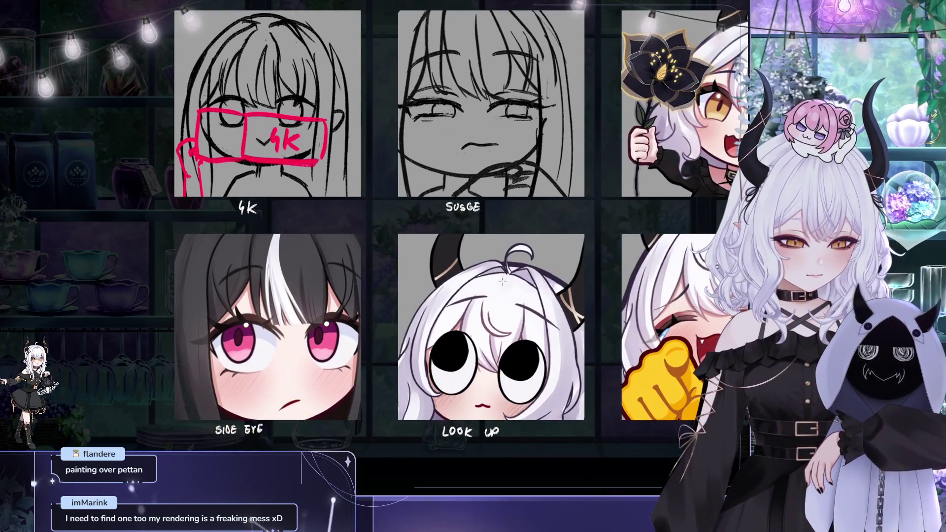
{"action": "scroll", "coordinate": [505, 281], "scroll_direction": "down", "scroll_amount": 2}
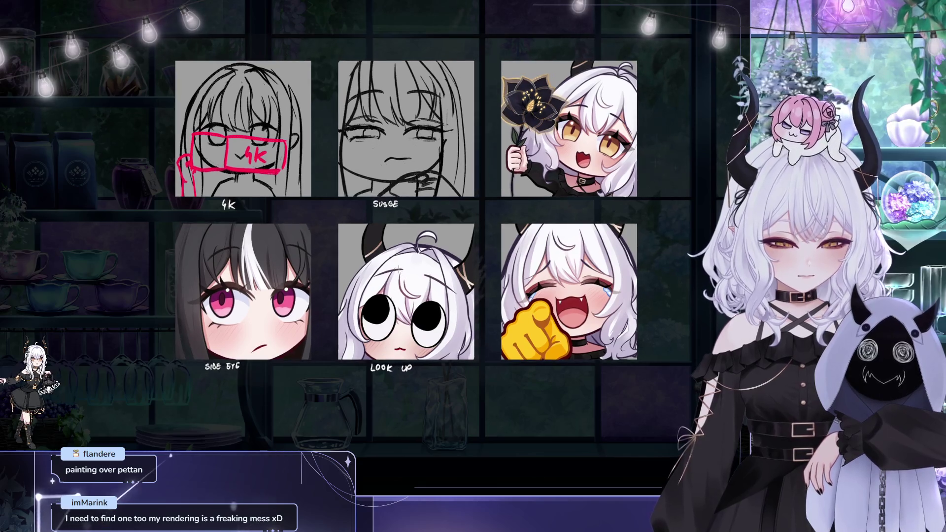
{"action": "mouse_move", "coordinate": [385, 277]}
{"action": "left_mouse_down"}
{"action": "mouse_move", "coordinate": [396, 286]}
{"action": "mouse_move", "coordinate": [379, 292]}
{"action": "left_mouse_up"}
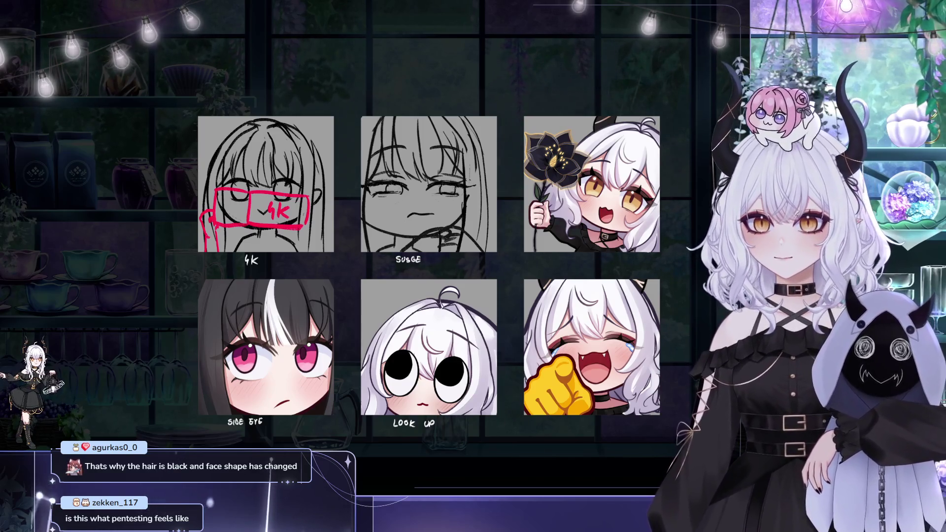
{"action": "scroll", "coordinate": [237, 156], "scroll_direction": "down", "scroll_amount": 1}
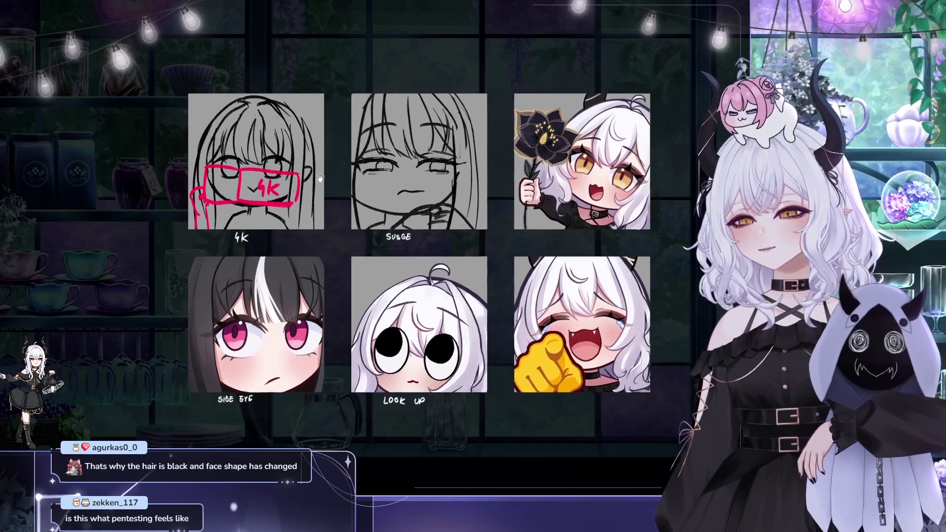
{"action": "scroll", "coordinate": [348, 164], "scroll_direction": "down", "scroll_amount": 2}
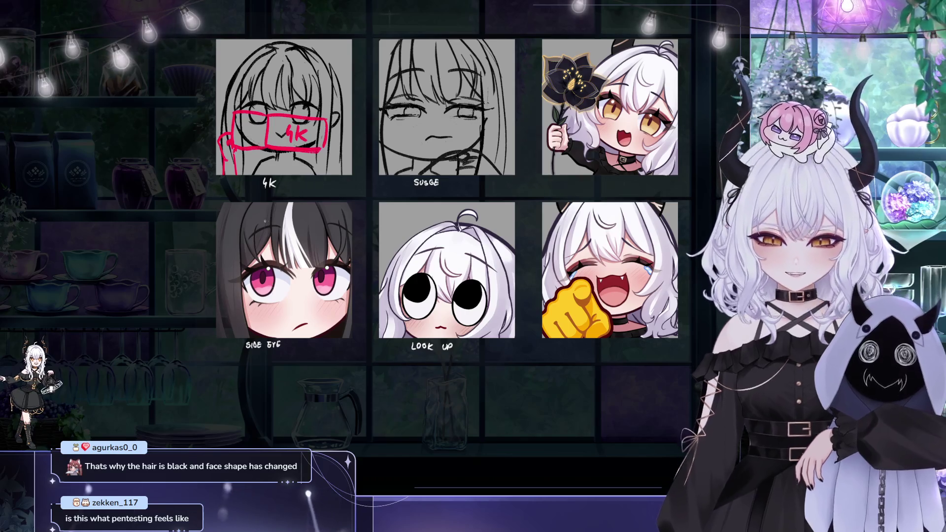
- On the Side Eye eye layer, shift the eyes slightly right and enlarge them
{"action": "left_click", "coordinate": [271, 229]}
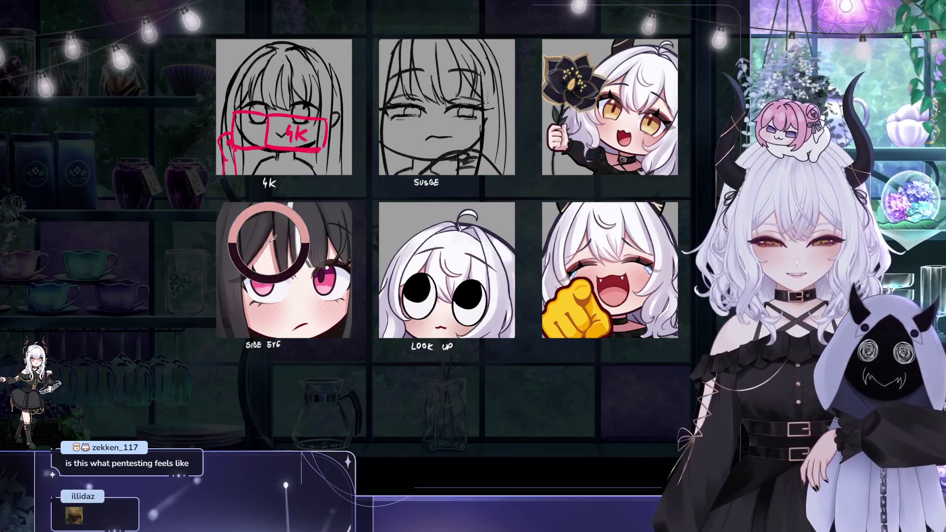
{"action": "left_click", "coordinate": [273, 238]}
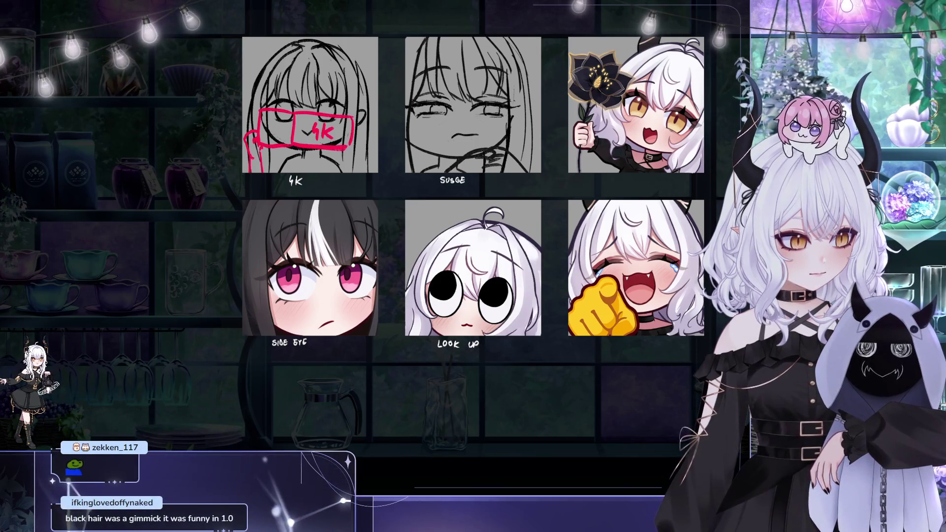
{"action": "key", "text": "ctrl+t"}
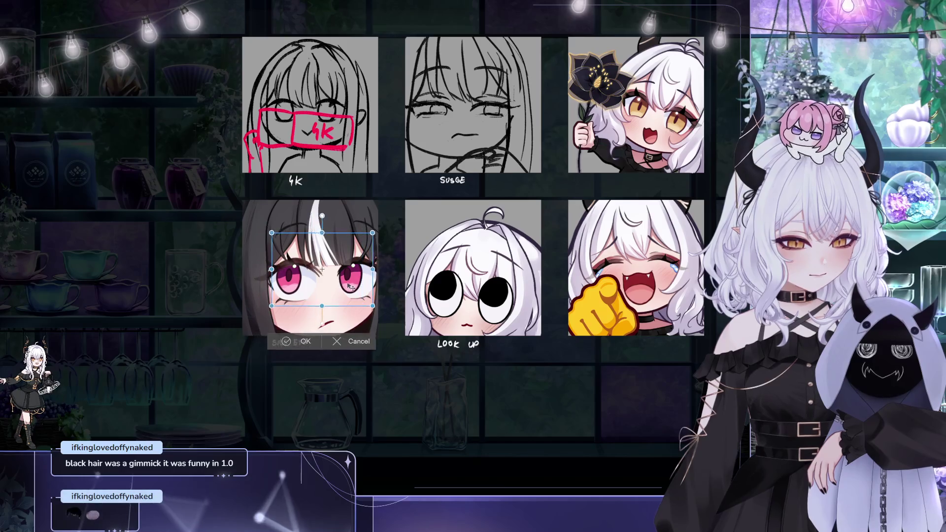
{"action": "left_click_drag", "start_coordinate": [364, 286], "coordinate": [371, 287]}
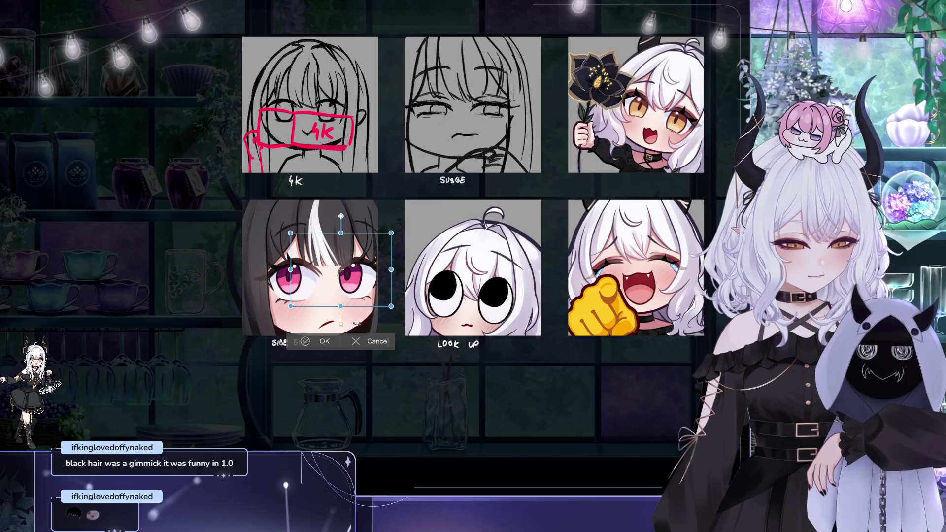
{"action": "mouse_move", "coordinate": [391, 306]}
{"action": "left_mouse_down"}
{"action": "mouse_move", "coordinate": [409, 319]}
{"action": "mouse_move", "coordinate": [377, 310]}
{"action": "left_mouse_up"}
{"action": "left_click", "coordinate": [326, 354]}
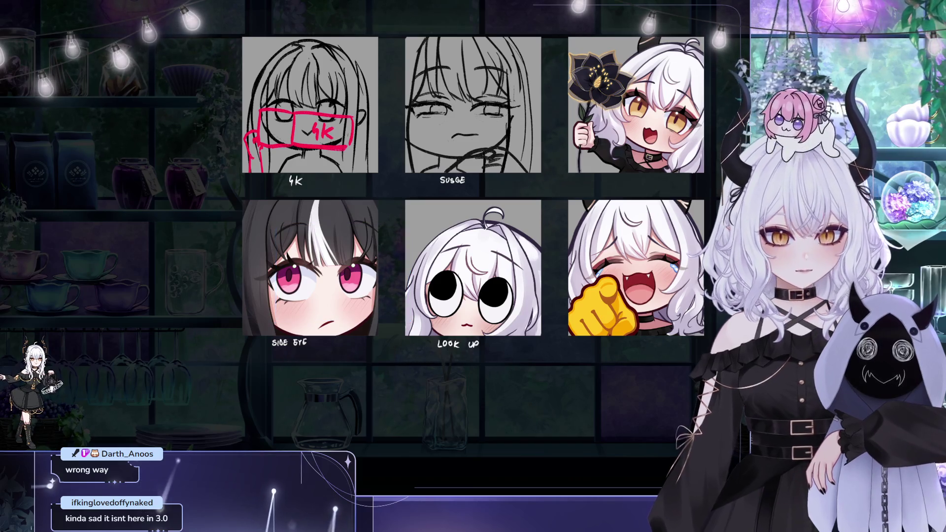
- Lasso the Side Eye face, nudge it slightly up and right, then deselect
{"action": "mouse_move", "coordinate": [336, 216]}
{"action": "left_mouse_down"}
{"action": "mouse_move", "coordinate": [308, 361]}
{"action": "mouse_move", "coordinate": [315, 201]}
{"action": "left_mouse_up"}
{"action": "key", "text": "ctrl+t"}
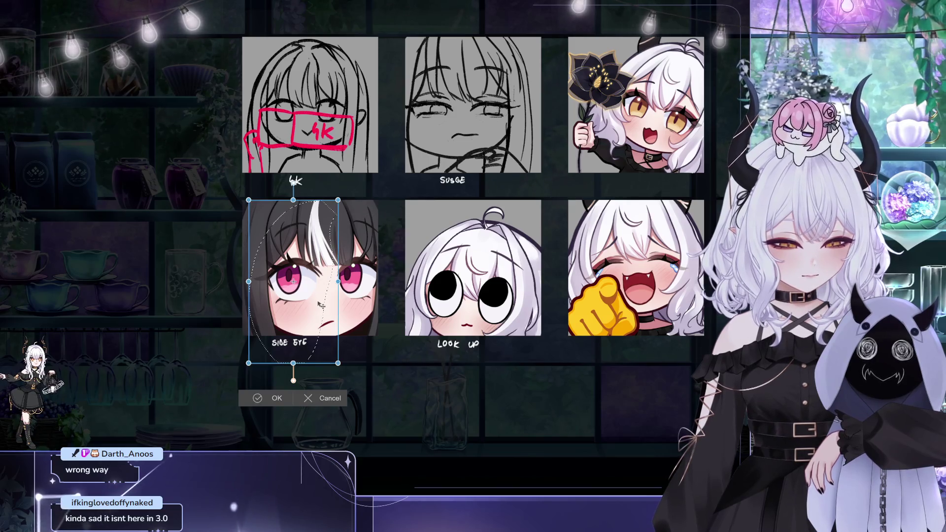
{"action": "left_click_drag", "start_coordinate": [321, 299], "coordinate": [324, 296]}
{"action": "left_click", "coordinate": [281, 390]}
{"action": "key", "text": "ctrl+d"}
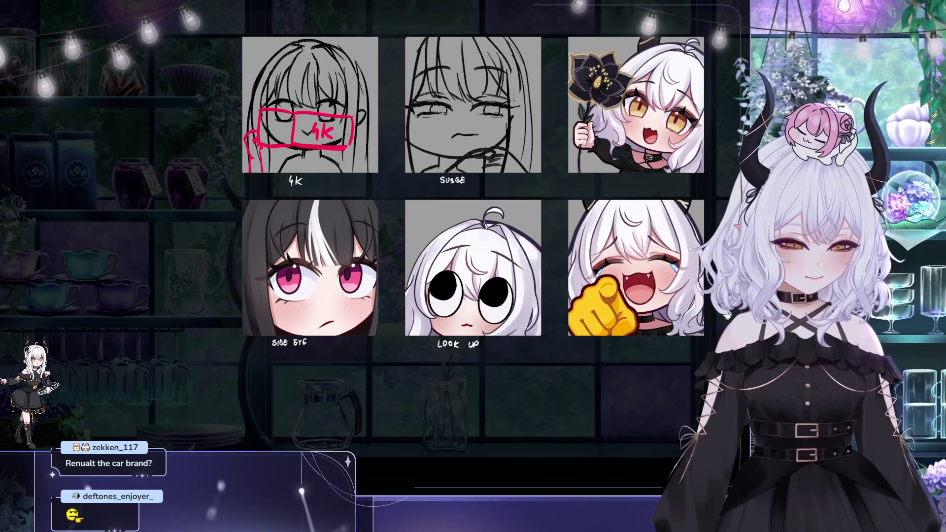
{"action": "left_click_drag", "start_coordinate": [645, 357], "coordinate": [660, 366]}
{"action": "mouse_move", "coordinate": [427, 374]}
{"action": "left_mouse_down"}
{"action": "mouse_move", "coordinate": [487, 386]}
{"action": "mouse_move", "coordinate": [492, 396]}
{"action": "left_mouse_up"}
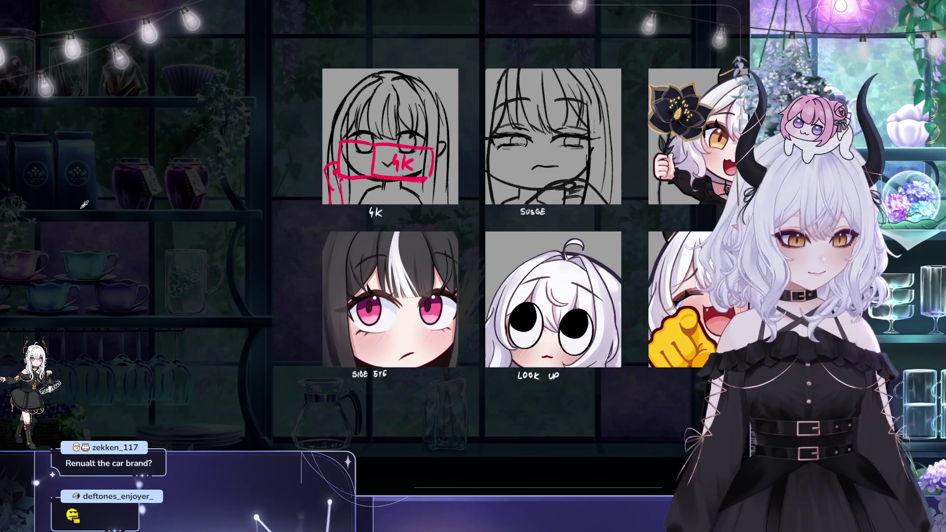
{"action": "scroll", "coordinate": [451, 217], "scroll_direction": "down", "scroll_amount": 10}
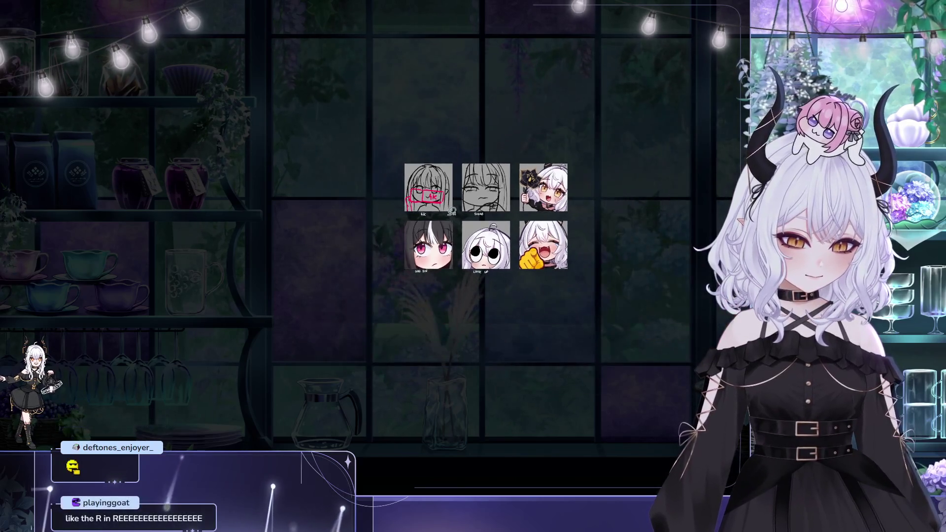
{"action": "scroll", "coordinate": [452, 212], "scroll_direction": "up", "scroll_amount": 10}
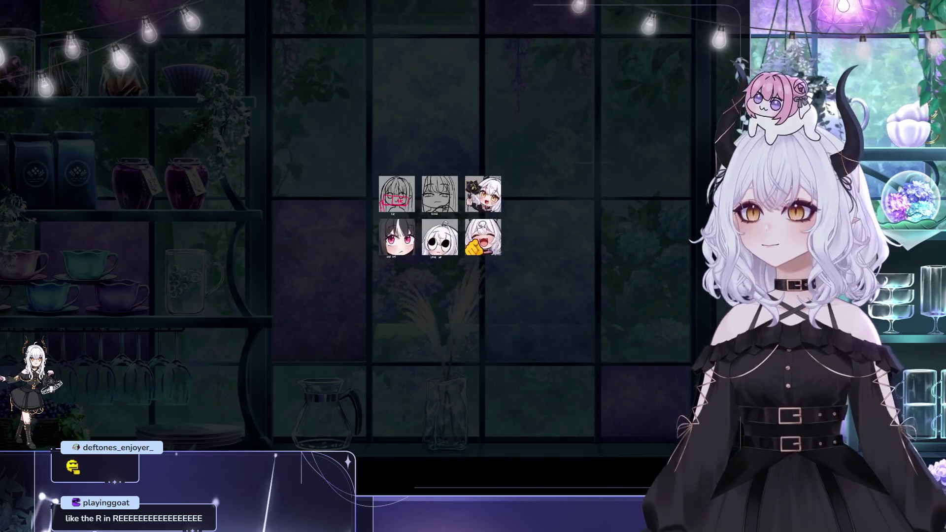
{"action": "scroll", "coordinate": [523, 249], "scroll_direction": "up", "scroll_amount": 5}
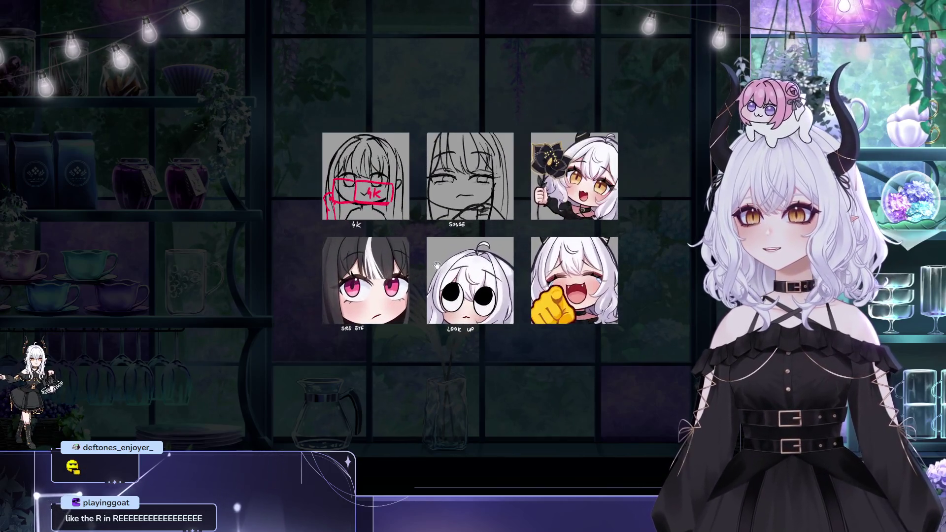
{"action": "scroll", "coordinate": [430, 245], "scroll_direction": "up", "scroll_amount": 5}
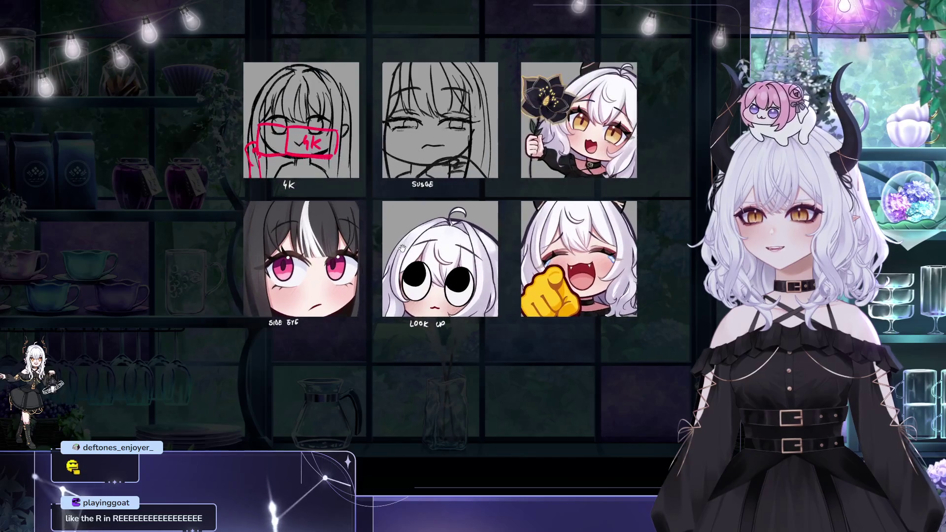
{"action": "left_click_drag", "start_coordinate": [410, 242], "coordinate": [406, 226]}
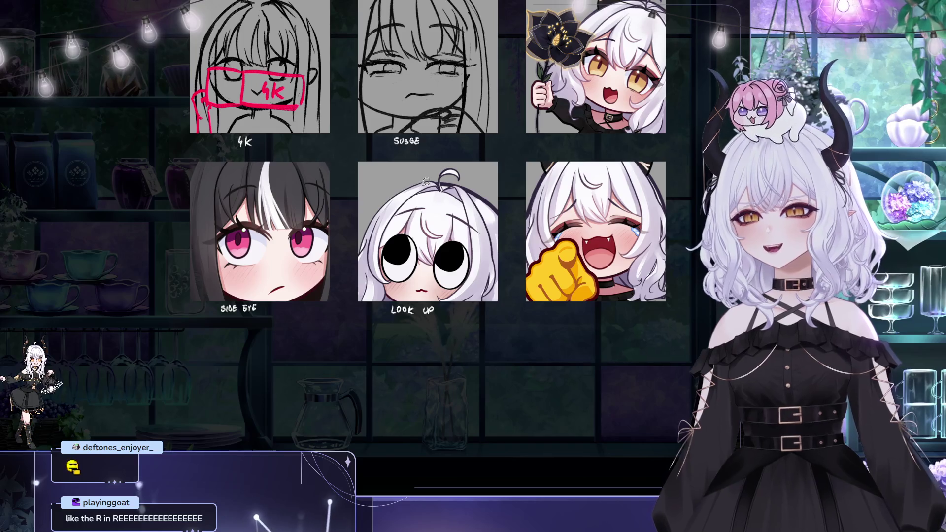
{"action": "scroll", "coordinate": [427, 181], "scroll_direction": "down", "scroll_amount": 2}
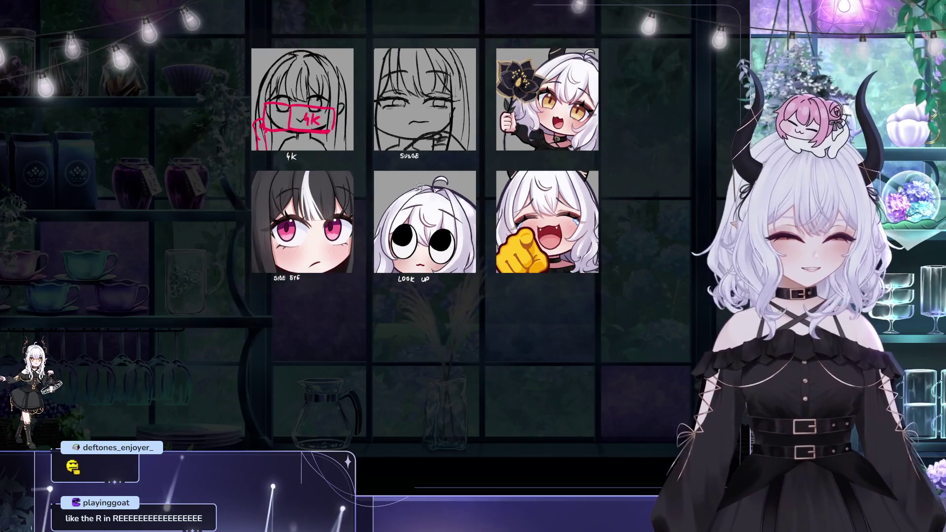
{"action": "scroll", "coordinate": [384, 190], "scroll_direction": "up", "scroll_amount": 2}
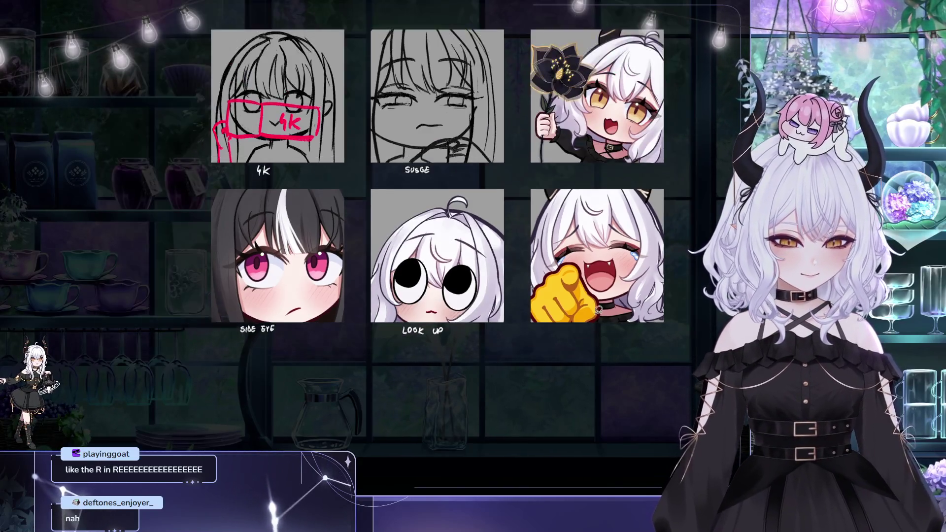
{"action": "scroll", "coordinate": [384, 221], "scroll_direction": "down", "scroll_amount": 2}
{"action": "left_click_drag", "start_coordinate": [543, 367], "coordinate": [435, 257]}
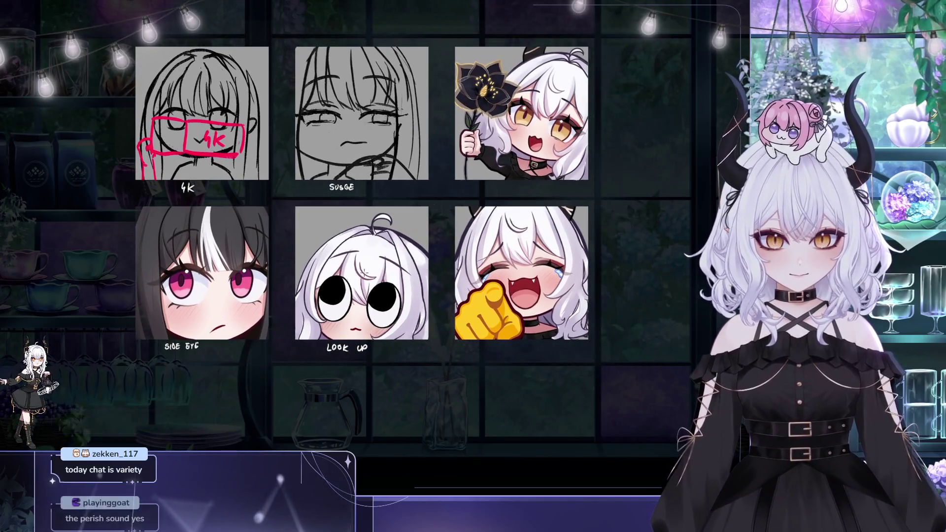
{"action": "left_click_drag", "start_coordinate": [387, 309], "coordinate": [410, 334]}
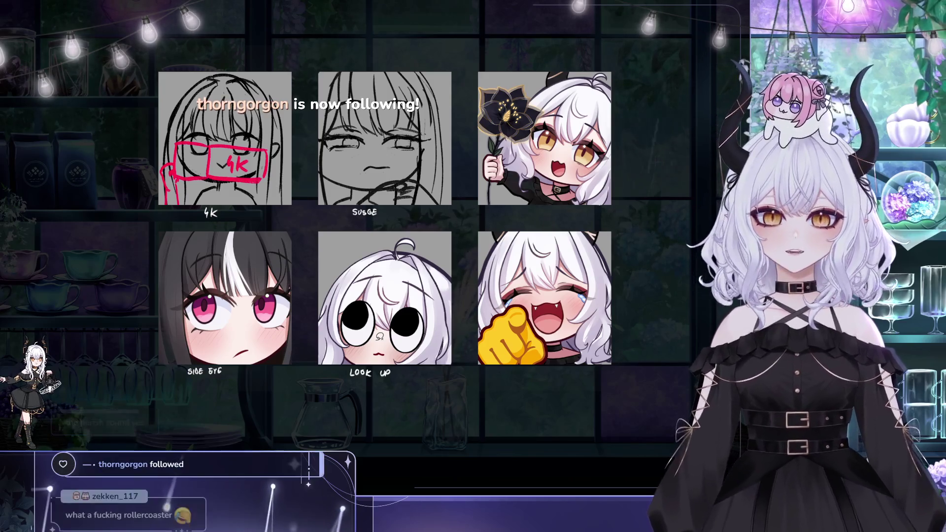
{"action": "mouse_move", "coordinate": [470, 172]}
{"action": "left_mouse_down"}
{"action": "mouse_move", "coordinate": [464, 115]}
{"action": "mouse_move", "coordinate": [500, 105]}
{"action": "left_mouse_up"}
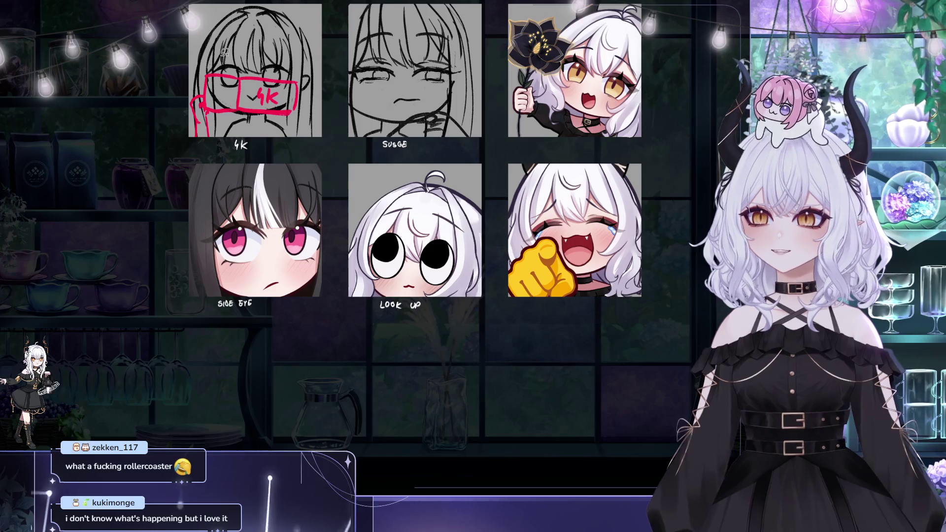
{"action": "mouse_move", "coordinate": [497, 208]}
{"action": "left_mouse_down"}
{"action": "mouse_move", "coordinate": [515, 266]}
{"action": "mouse_move", "coordinate": [499, 282]}
{"action": "mouse_move", "coordinate": [525, 261]}
{"action": "mouse_move", "coordinate": [481, 250]}
{"action": "mouse_move", "coordinate": [471, 218]}
{"action": "left_mouse_up"}
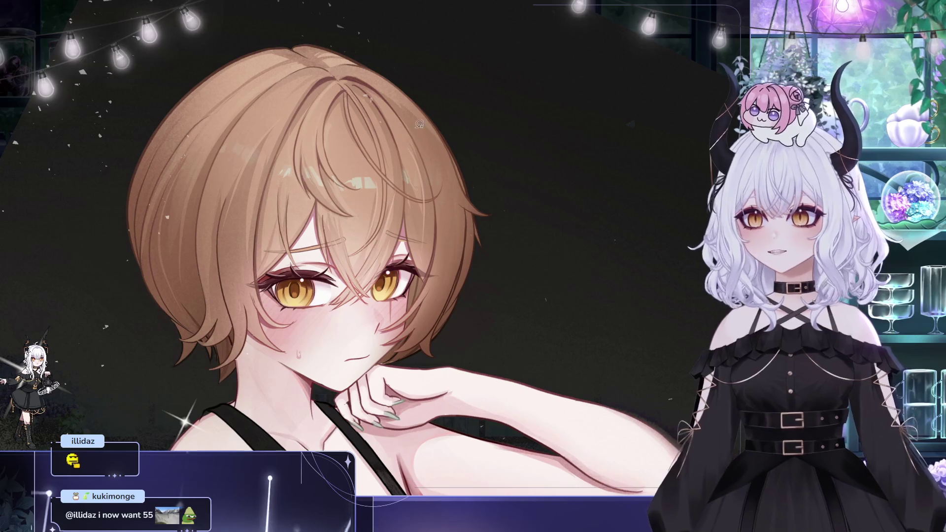
{"action": "left_click_drag", "start_coordinate": [419, 123], "coordinate": [502, 104]}
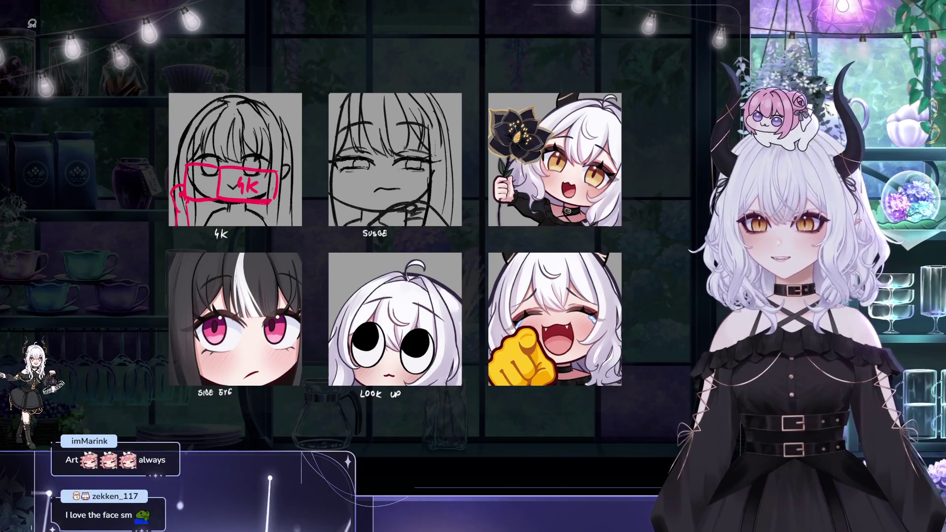
{"action": "scroll", "coordinate": [312, 227], "scroll_direction": "up", "scroll_amount": 3}
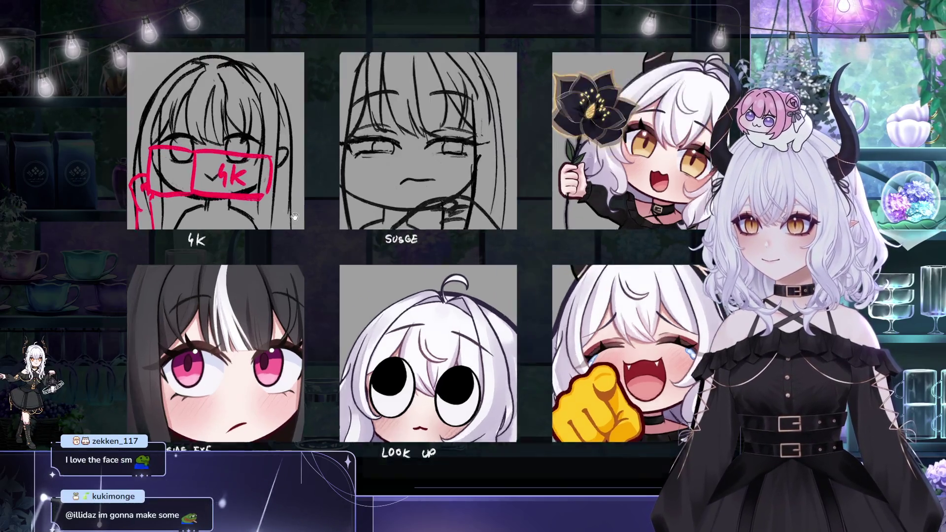
{"action": "mouse_move", "coordinate": [312, 227]}
{"action": "left_mouse_down"}
{"action": "mouse_move", "coordinate": [276, 123]}
{"action": "mouse_move", "coordinate": [185, 117]}
{"action": "mouse_move", "coordinate": [207, 119]}
{"action": "left_mouse_up"}
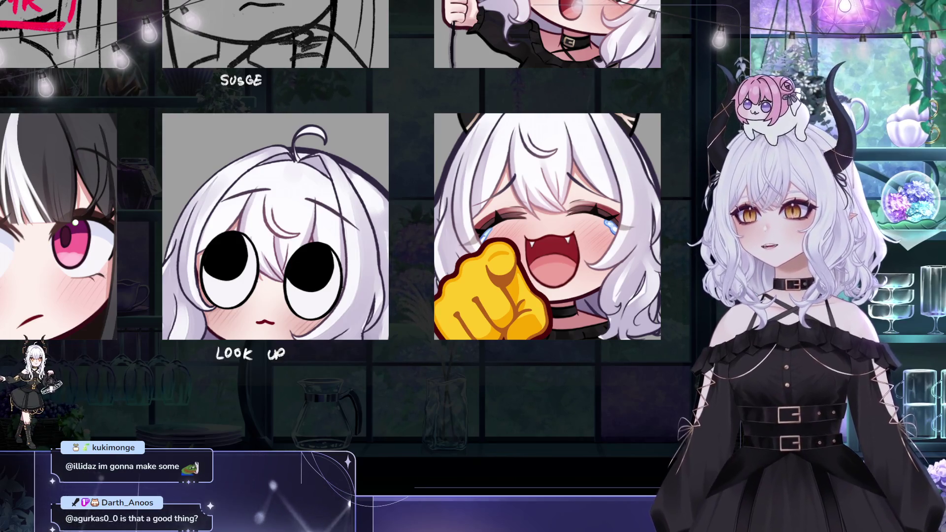
{"action": "left_click_drag", "start_coordinate": [456, 117], "coordinate": [535, 150]}
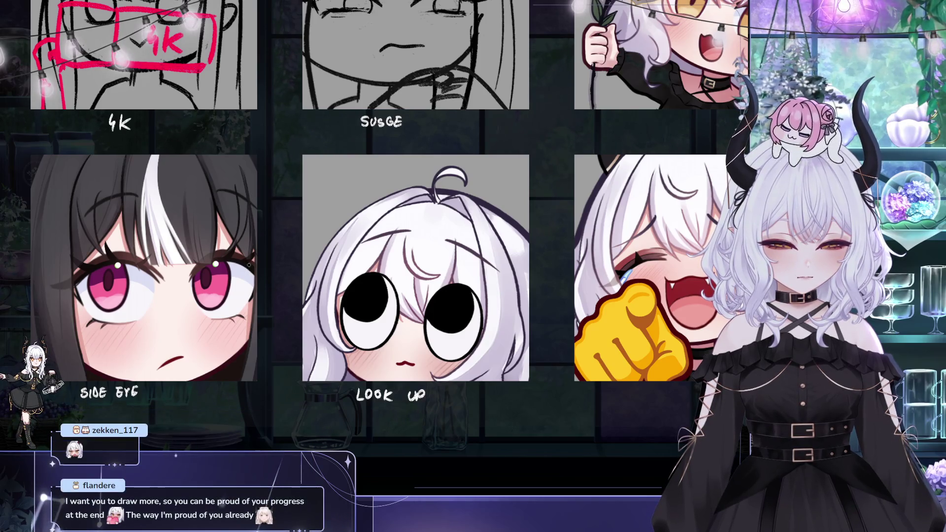
{"action": "left_click_drag", "start_coordinate": [239, 220], "coordinate": [273, 216]}
{"action": "left_click_drag", "start_coordinate": [161, 196], "coordinate": [162, 190]}
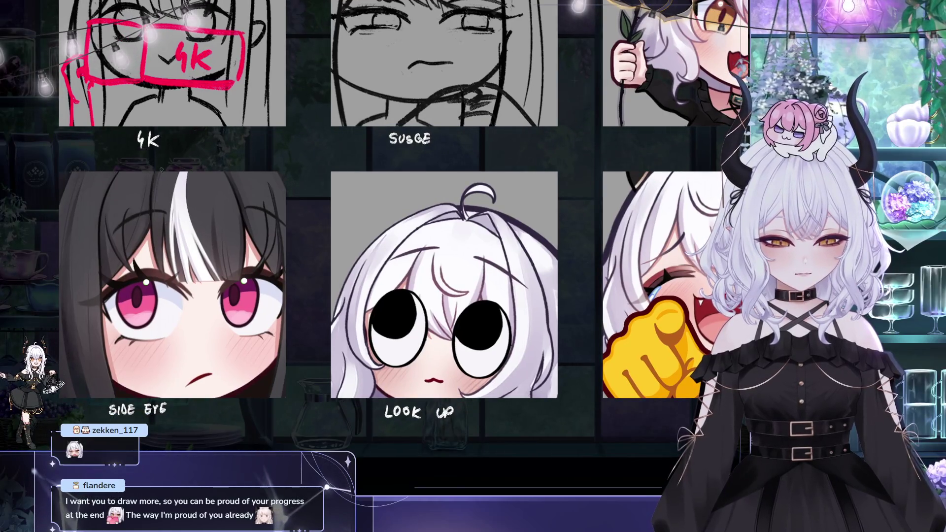
{"action": "mouse_move", "coordinate": [165, 183]}
{"action": "left_mouse_down"}
{"action": "mouse_move", "coordinate": [185, 206]}
{"action": "mouse_move", "coordinate": [147, 241]}
{"action": "left_mouse_up"}
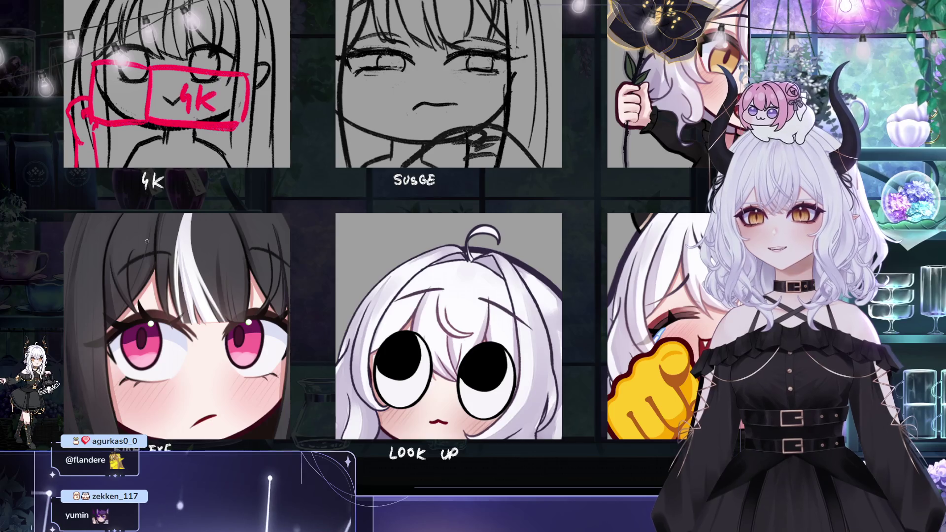
{"action": "mouse_move", "coordinate": [557, 197]}
{"action": "left_mouse_down"}
{"action": "mouse_move", "coordinate": [426, 153]}
{"action": "mouse_move", "coordinate": [389, 158]}
{"action": "mouse_move", "coordinate": [461, 167]}
{"action": "left_mouse_up"}
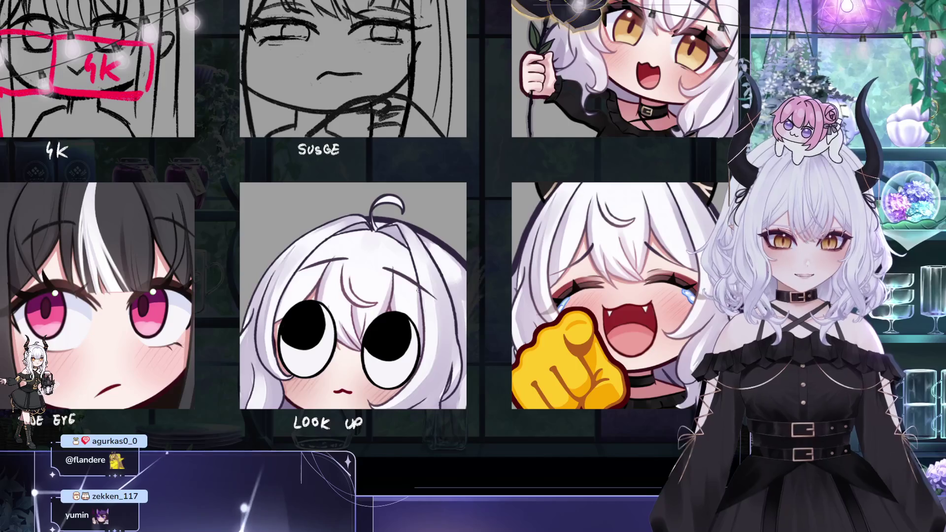
- Zoom out and mirror the canvas view to check the drawings
{"action": "scroll", "coordinate": [352, 305], "scroll_direction": "down", "scroll_amount": 2}
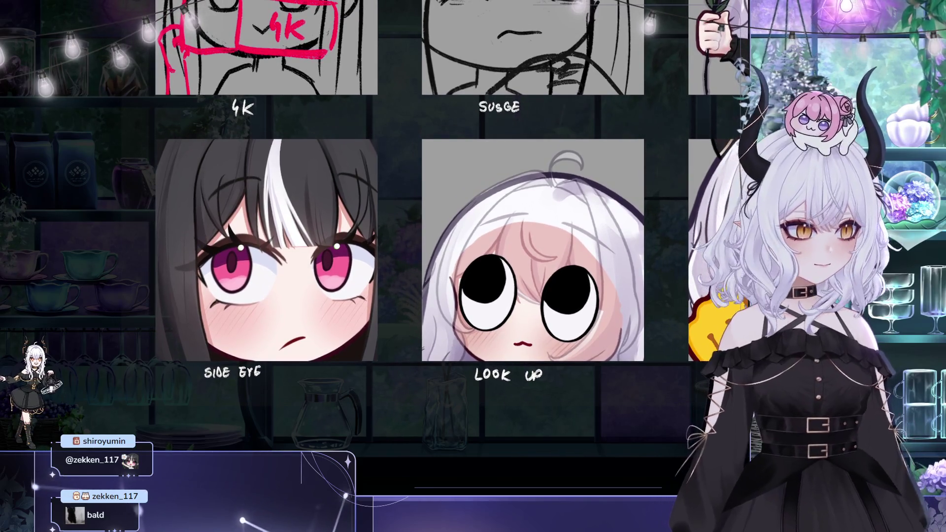
{"action": "key", "text": "m"}
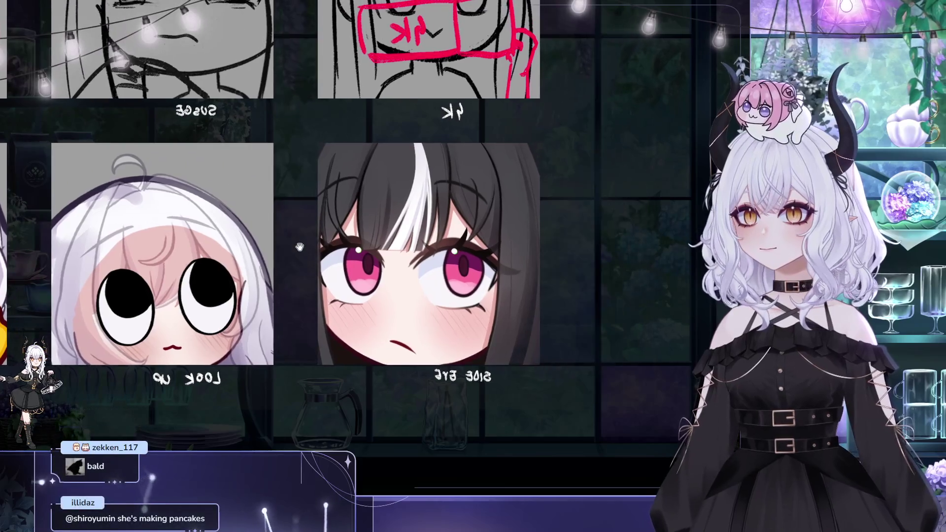
- Zoom and pan the mirrored emote sheet to frame all six panels
{"action": "left_click_drag", "start_coordinate": [300, 247], "coordinate": [299, 250]}
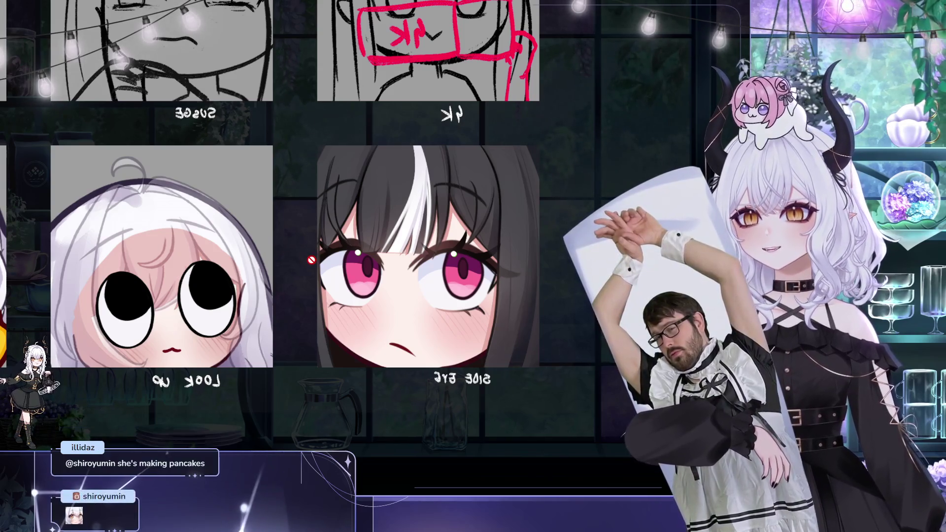
{"action": "scroll", "coordinate": [311, 260], "scroll_direction": "down", "scroll_amount": 3}
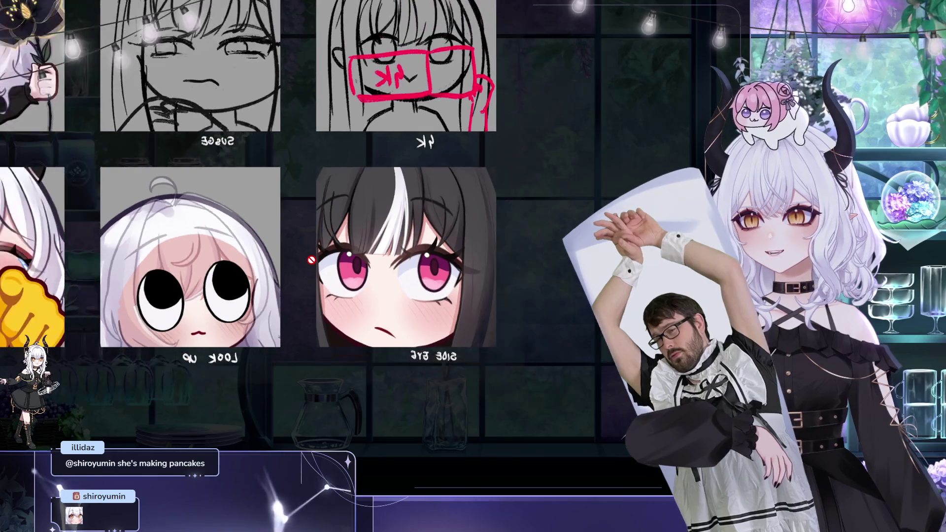
{"action": "scroll", "coordinate": [312, 260], "scroll_direction": "down", "scroll_amount": 5}
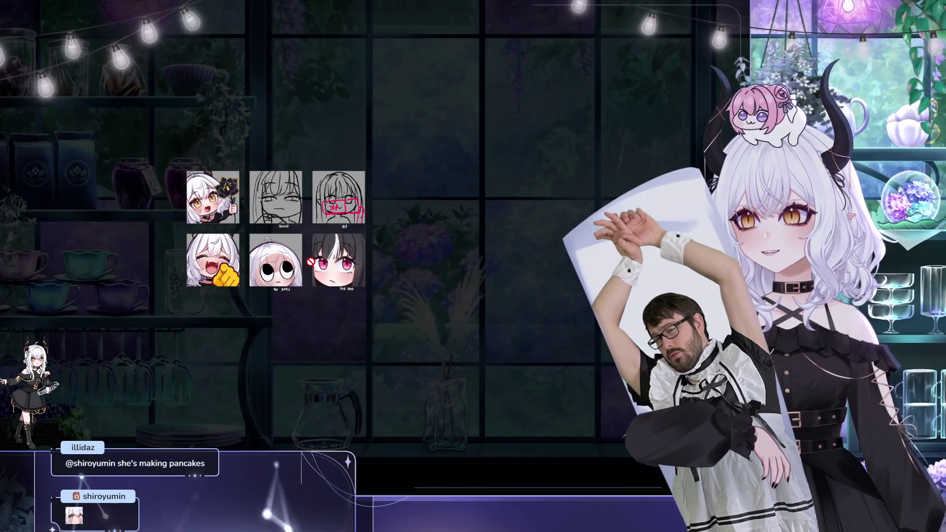
{"action": "scroll", "coordinate": [366, 289], "scroll_direction": "up", "scroll_amount": 4}
{"action": "scroll", "coordinate": [365, 289], "scroll_direction": "up", "scroll_amount": 2}
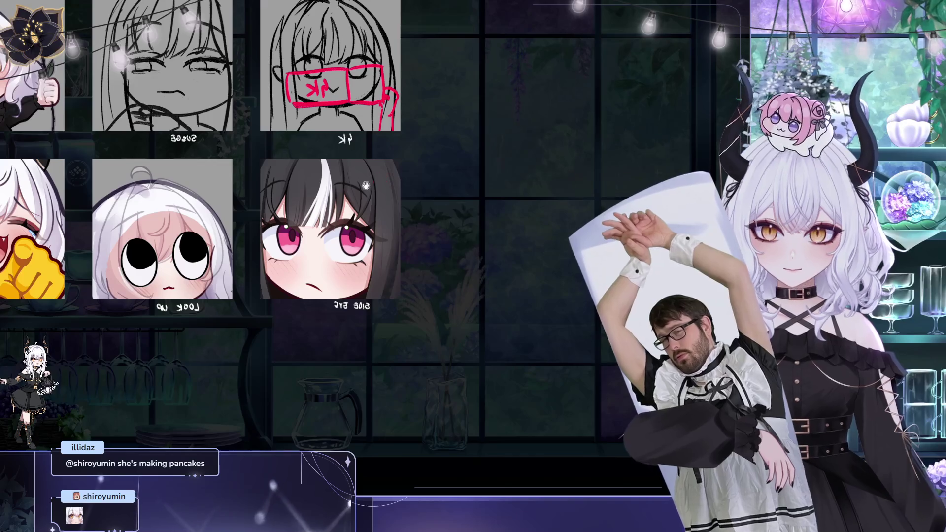
{"action": "left_click_drag", "start_coordinate": [421, 155], "coordinate": [417, 185]}
{"action": "scroll", "coordinate": [376, 257], "scroll_direction": "down", "scroll_amount": 1}
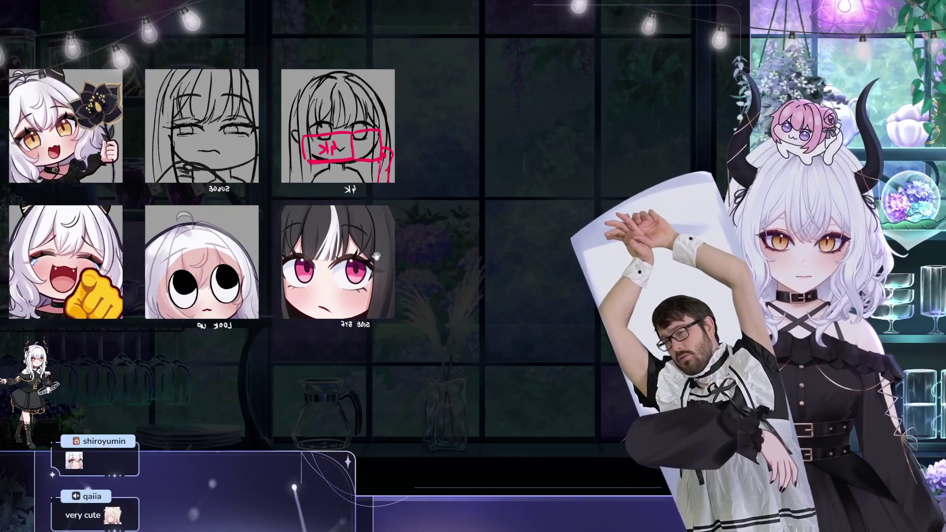
- Flip the canvas view back to normal and adjust the zoom
{"action": "key", "text": "h"}
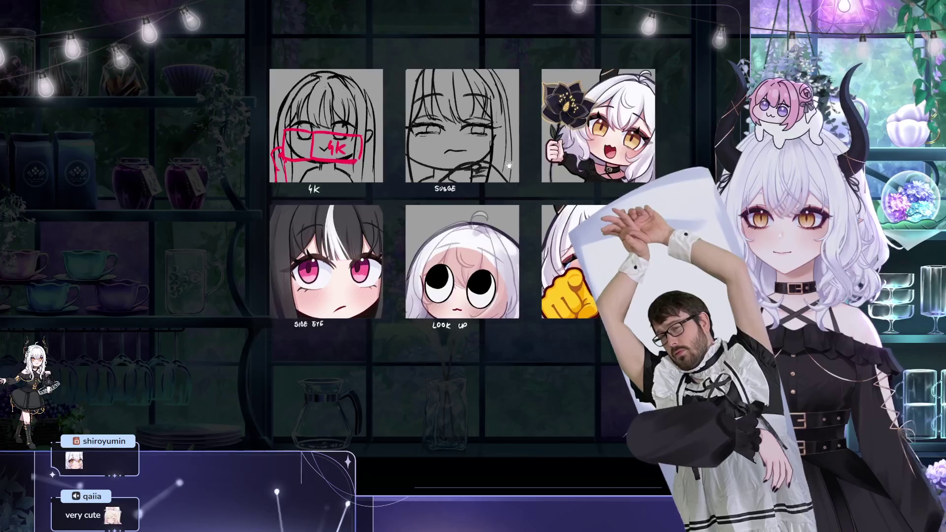
{"action": "scroll", "coordinate": [387, 261], "scroll_direction": "up", "scroll_amount": 2}
{"action": "scroll", "coordinate": [387, 261], "scroll_direction": "down", "scroll_amount": 3}
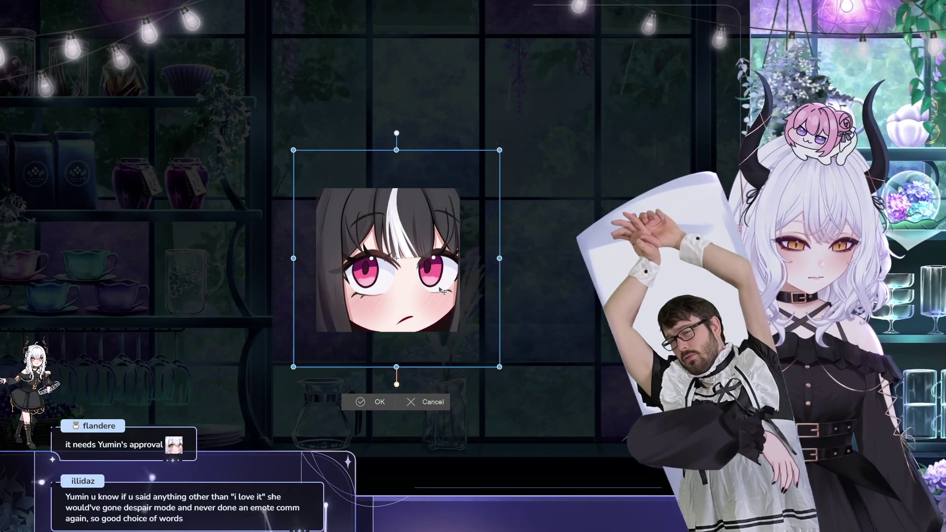
- Confirm the Side Eye emote's new size with OK
{"action": "left_click", "coordinate": [372, 403]}
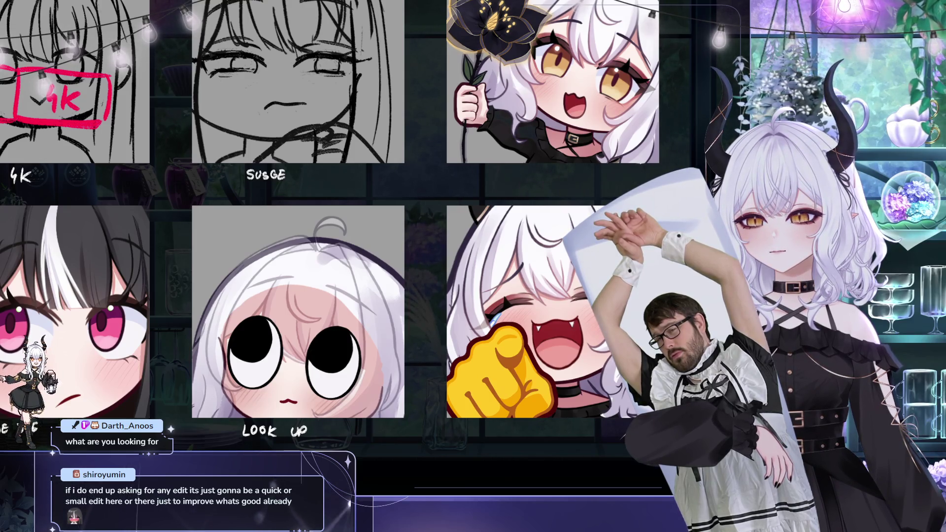
- Pan and zoom out to show the four coloured emotes beside the '4K' and 'SUSGE' sketches
{"action": "left_click_drag", "start_coordinate": [190, 135], "coordinate": [251, 170]}
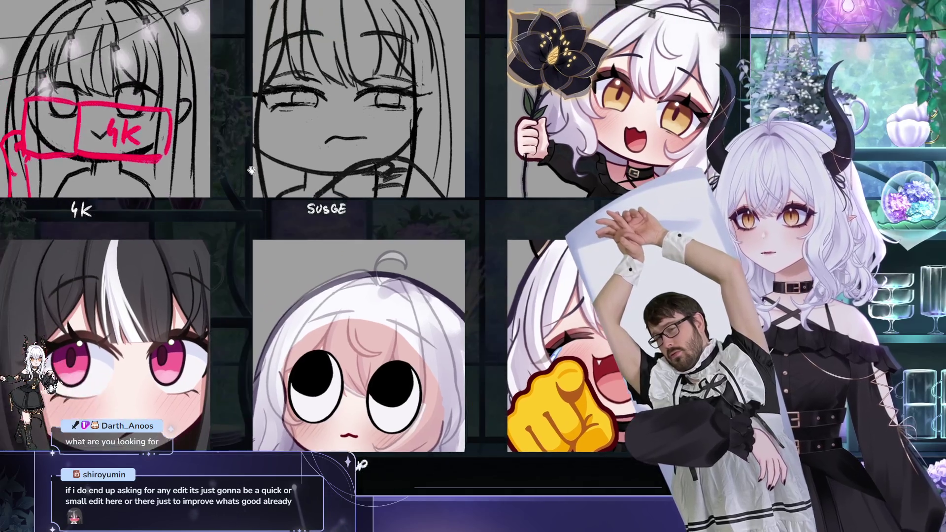
{"action": "scroll", "coordinate": [251, 170], "scroll_direction": "down", "scroll_amount": 5}
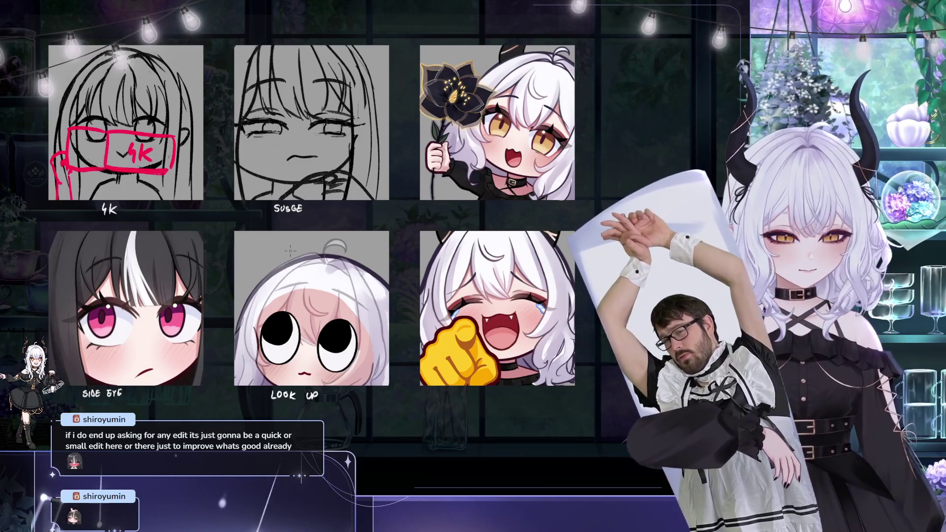
{"action": "scroll", "coordinate": [389, 148], "scroll_direction": "down", "scroll_amount": 3}
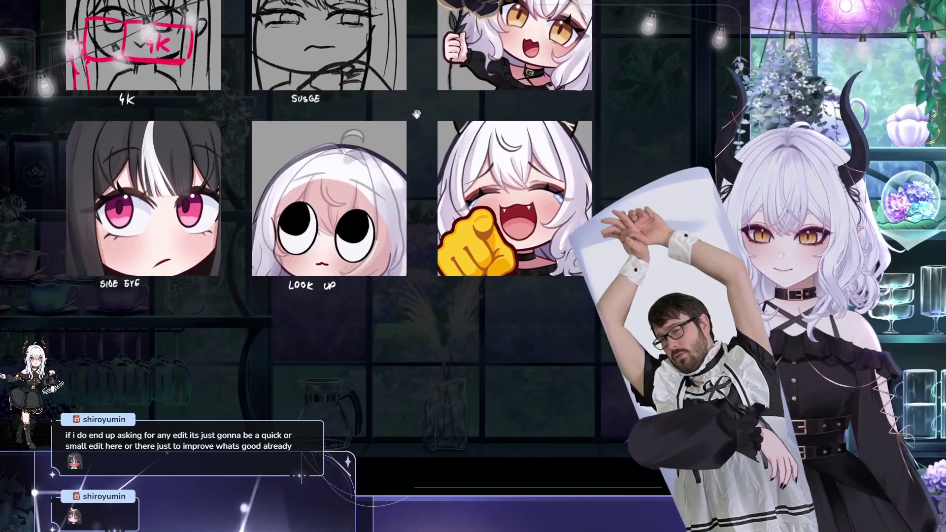
{"action": "scroll", "coordinate": [400, 132], "scroll_direction": "up", "scroll_amount": 1}
{"action": "scroll", "coordinate": [406, 247], "scroll_direction": "up", "scroll_amount": 1}
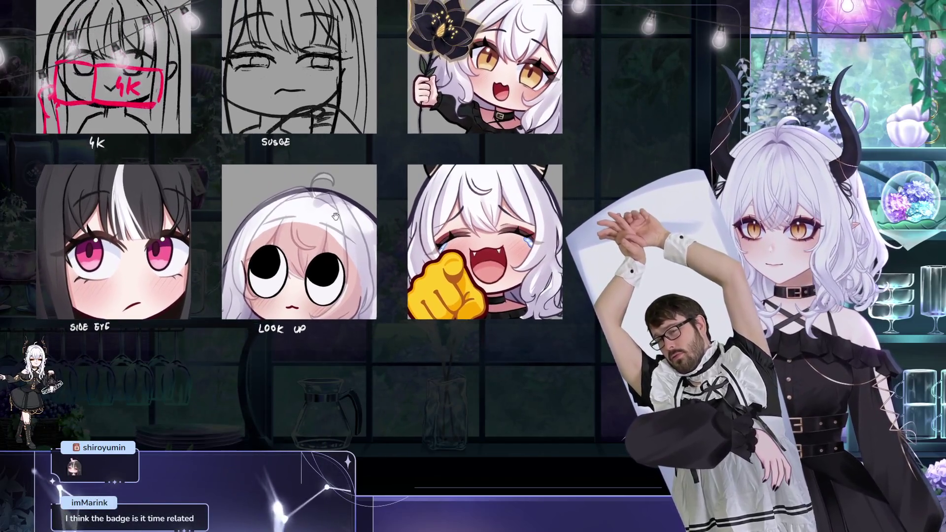
{"action": "scroll", "coordinate": [484, 303], "scroll_direction": "up", "scroll_amount": 1}
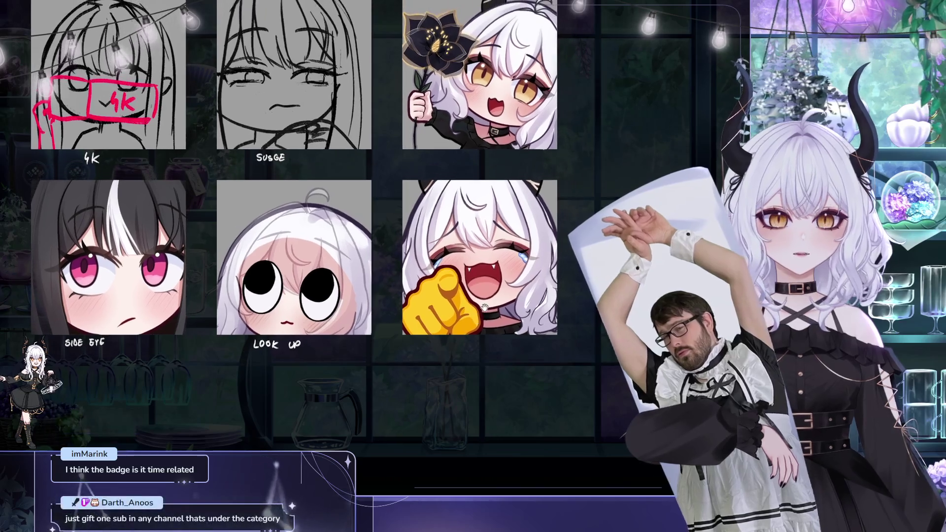
{"action": "left_click_drag", "start_coordinate": [475, 318], "coordinate": [465, 364]}
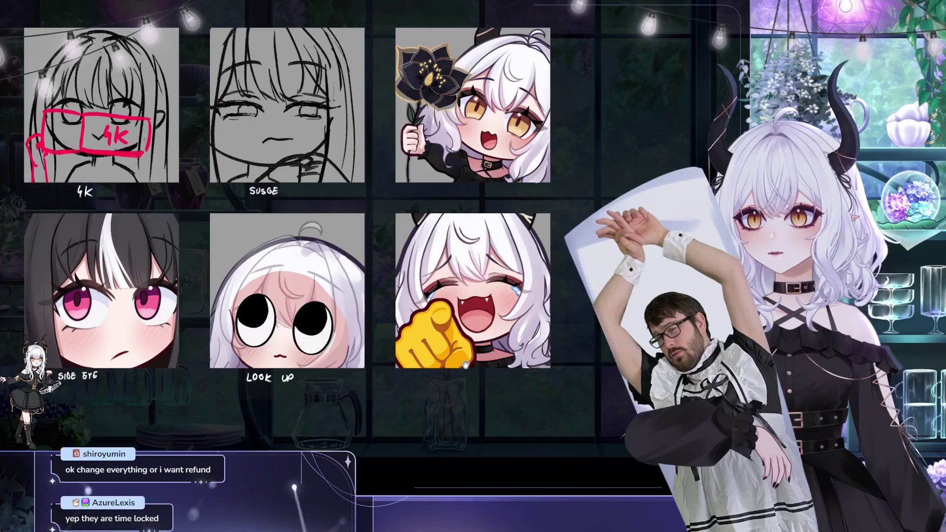
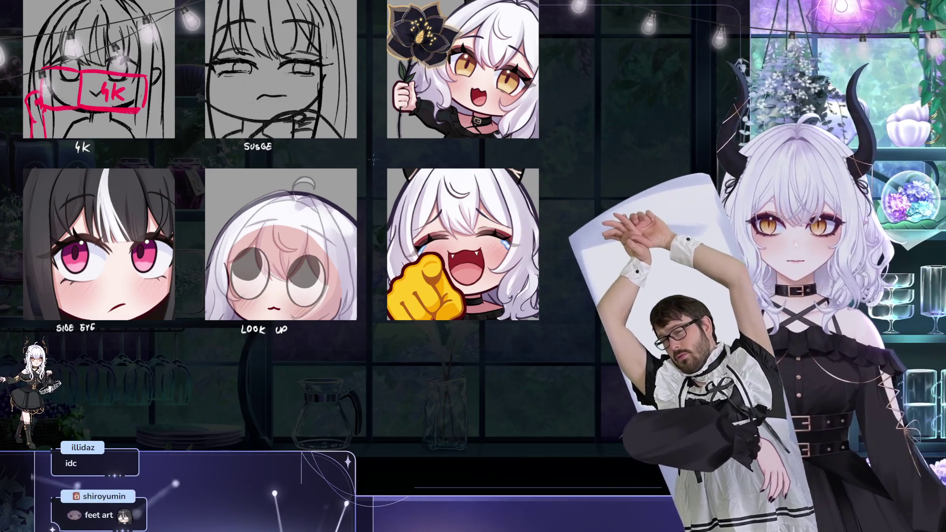
- Pan and zoom the emote sheet until all six chibi emotes, including the 4K and Susge sketches, are framed
{"action": "mouse_move", "coordinate": [383, 167]}
{"action": "left_mouse_down"}
{"action": "mouse_move", "coordinate": [352, 185]}
{"action": "mouse_move", "coordinate": [359, 219]}
{"action": "mouse_move", "coordinate": [390, 144]}
{"action": "left_mouse_up"}
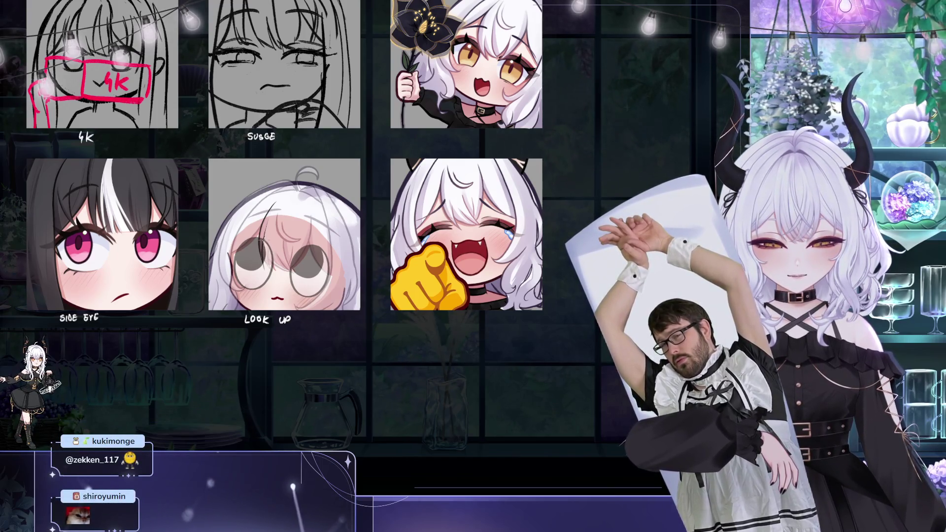
{"action": "left_click_drag", "start_coordinate": [285, 216], "coordinate": [315, 213]}
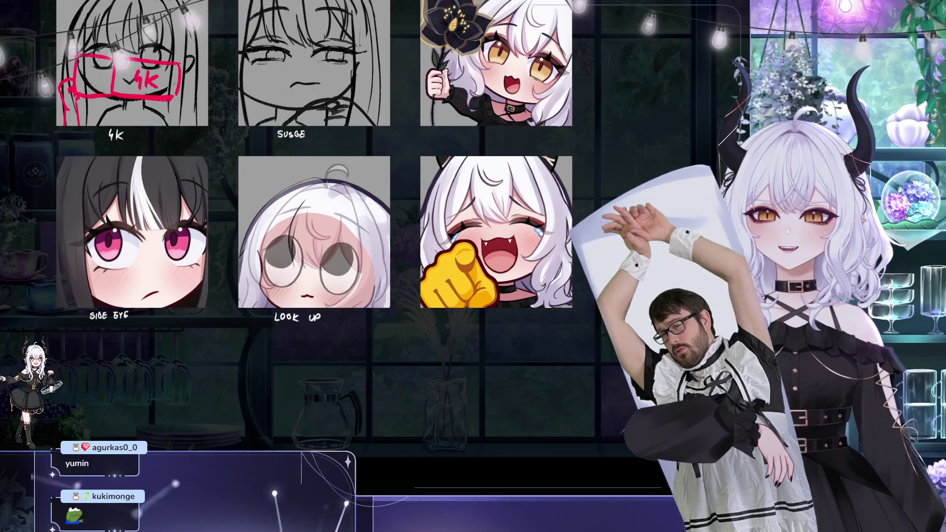
{"action": "left_click_drag", "start_coordinate": [468, 171], "coordinate": [446, 175]}
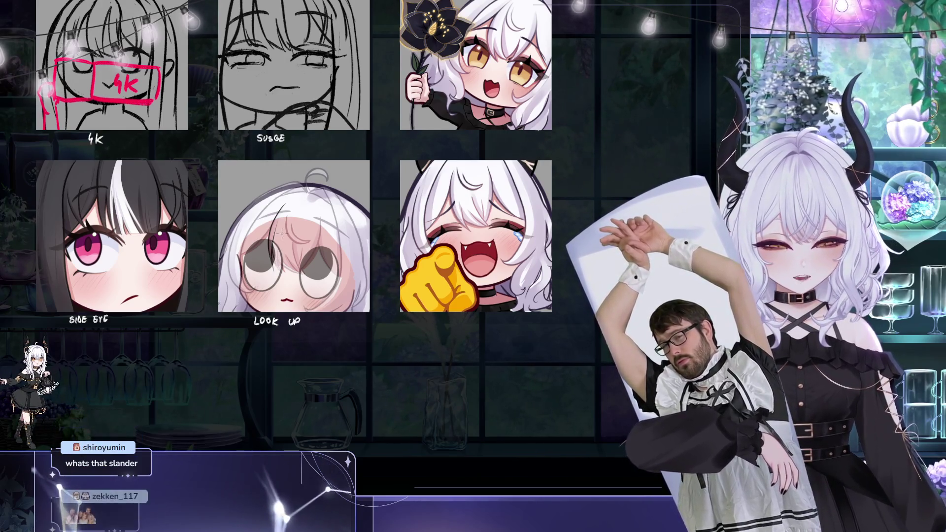
{"action": "scroll", "coordinate": [281, 233], "scroll_direction": "up", "scroll_amount": 1}
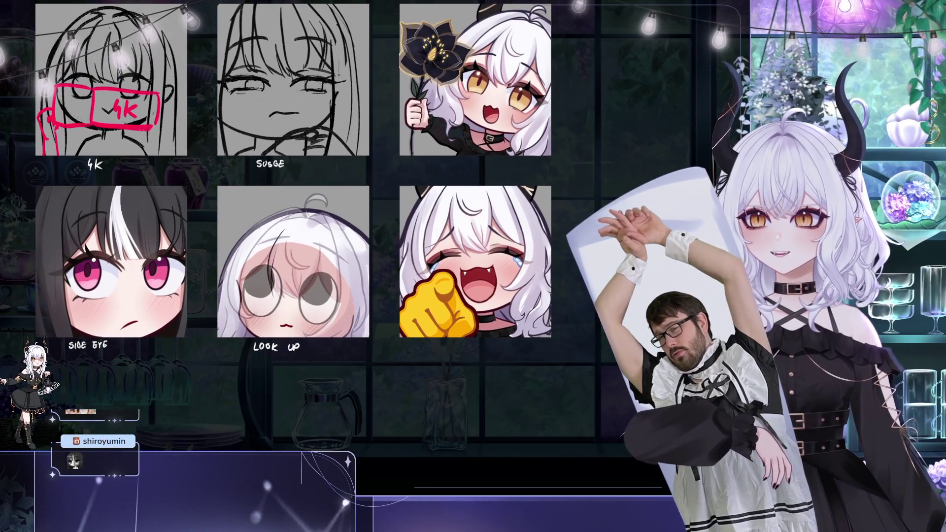
{"action": "left_click_drag", "start_coordinate": [308, 279], "coordinate": [294, 274]}
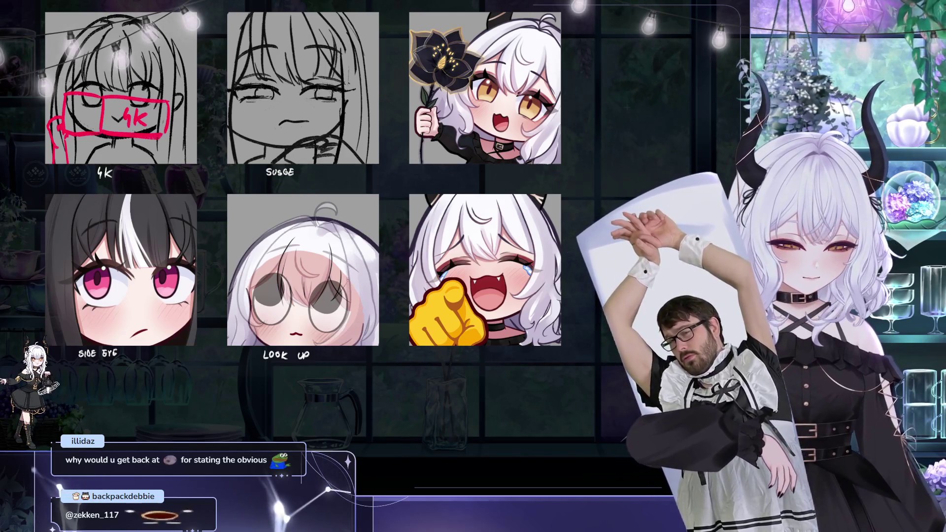
{"action": "left_click_drag", "start_coordinate": [383, 238], "coordinate": [415, 234]}
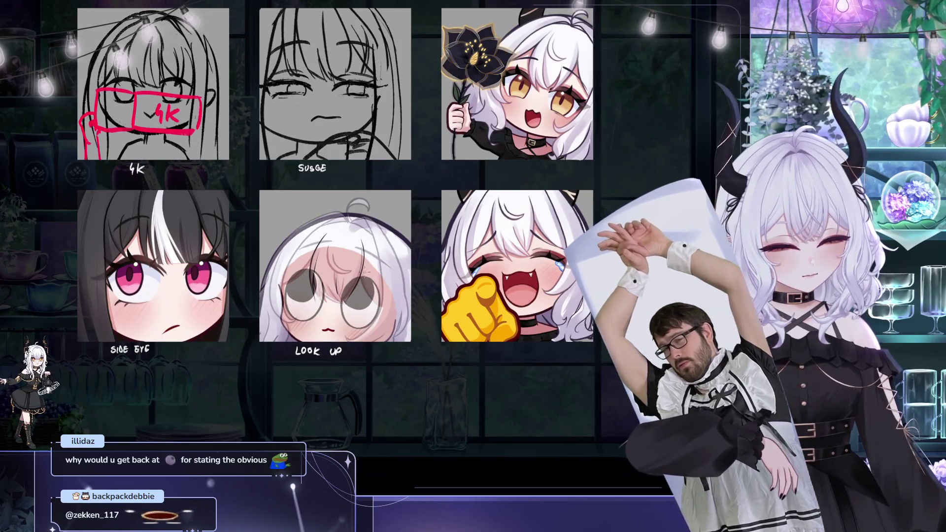
{"action": "left_click_drag", "start_coordinate": [389, 286], "coordinate": [392, 310]}
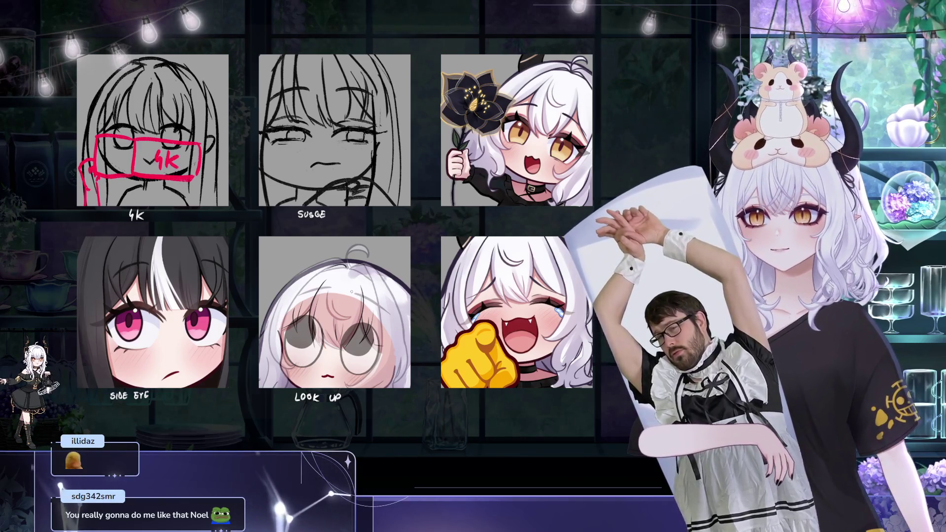
{"action": "left_click_drag", "start_coordinate": [258, 125], "coordinate": [316, 147]}
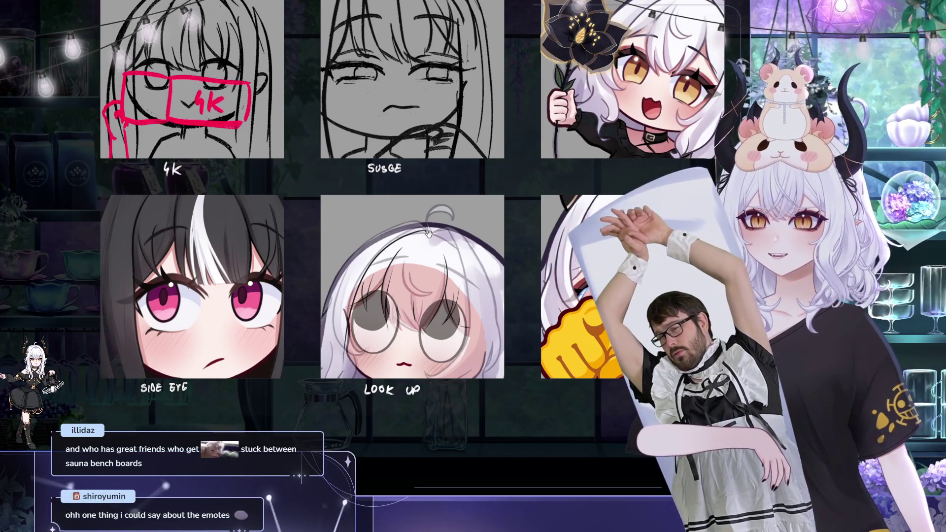
- Reframe the sheet so the 4K, Susge, Side Eye and Look Up emotes fill the view
{"action": "left_click_drag", "start_coordinate": [428, 233], "coordinate": [330, 271]}
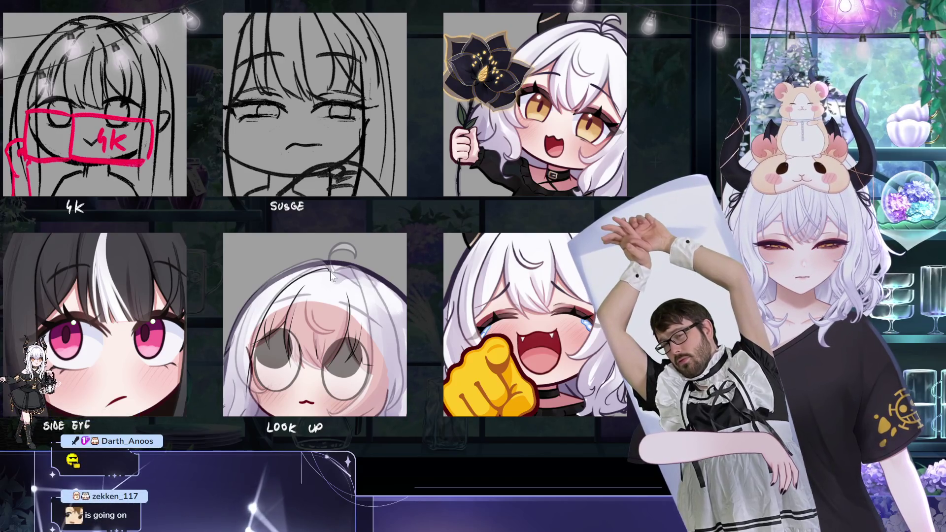
{"action": "mouse_move", "coordinate": [329, 276]}
{"action": "left_mouse_down"}
{"action": "mouse_move", "coordinate": [359, 280]}
{"action": "mouse_move", "coordinate": [309, 274]}
{"action": "left_mouse_up"}
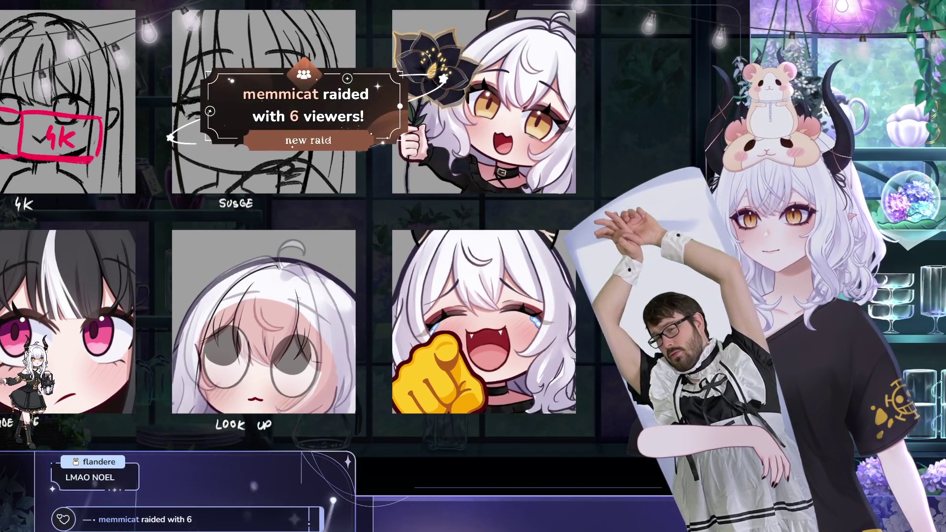
{"action": "mouse_move", "coordinate": [362, 180]}
{"action": "left_mouse_down"}
{"action": "mouse_move", "coordinate": [498, 187]}
{"action": "mouse_move", "coordinate": [498, 152]}
{"action": "mouse_move", "coordinate": [552, 147]}
{"action": "left_mouse_up"}
{"action": "left_click_drag", "start_coordinate": [361, 209], "coordinate": [381, 230]}
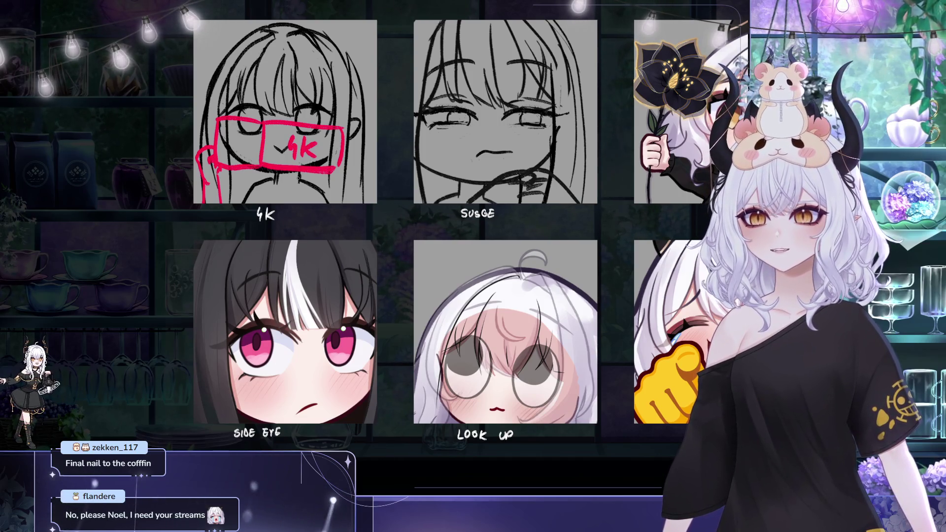
- Pan the emote sheet up-left, then slightly right, to show all six emotes
{"action": "left_click_drag", "start_coordinate": [297, 279], "coordinate": [223, 265]}
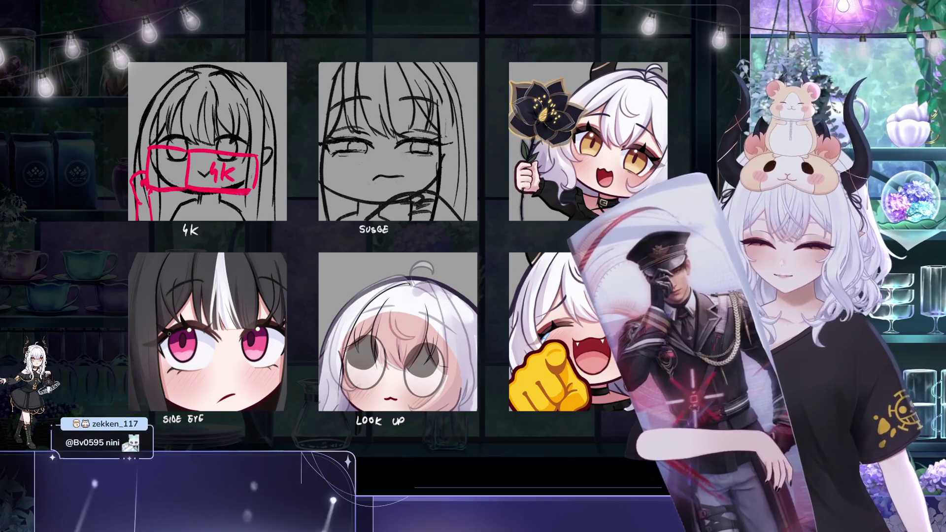
{"action": "left_click_drag", "start_coordinate": [204, 336], "coordinate": [220, 337]}
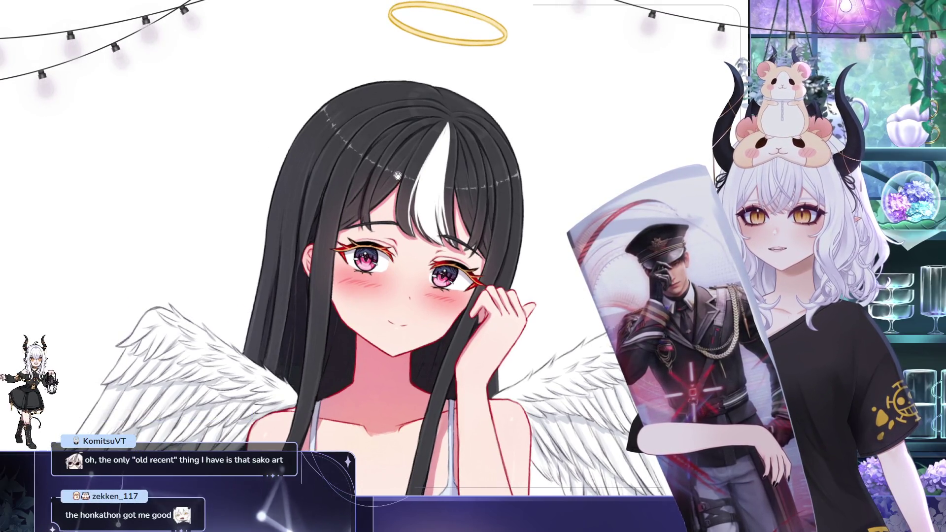
- Lower the angel illustration in view, then switch back to the six-emote chibi sheet file
{"action": "mouse_move", "coordinate": [429, 179]}
{"action": "left_mouse_down"}
{"action": "mouse_move", "coordinate": [414, 181]}
{"action": "mouse_move", "coordinate": [403, 211]}
{"action": "left_mouse_up"}
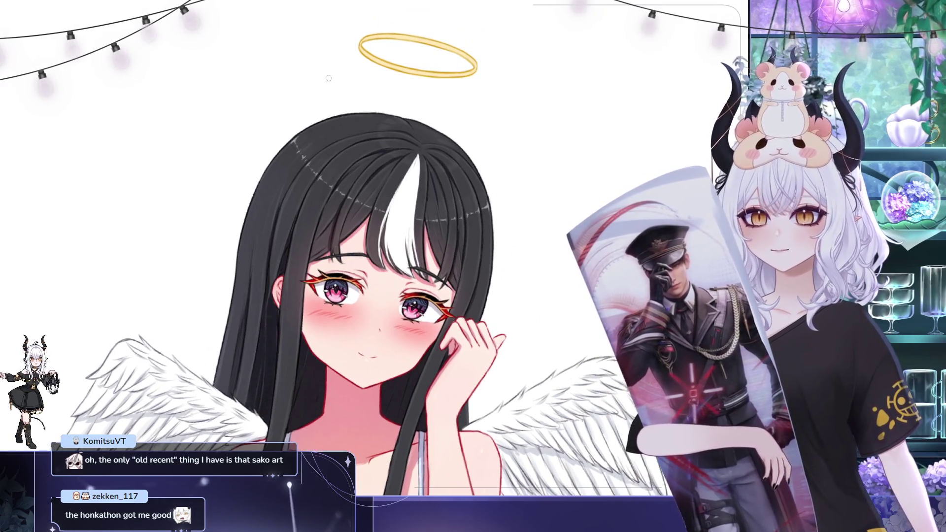
{"action": "key", "text": "Right"}
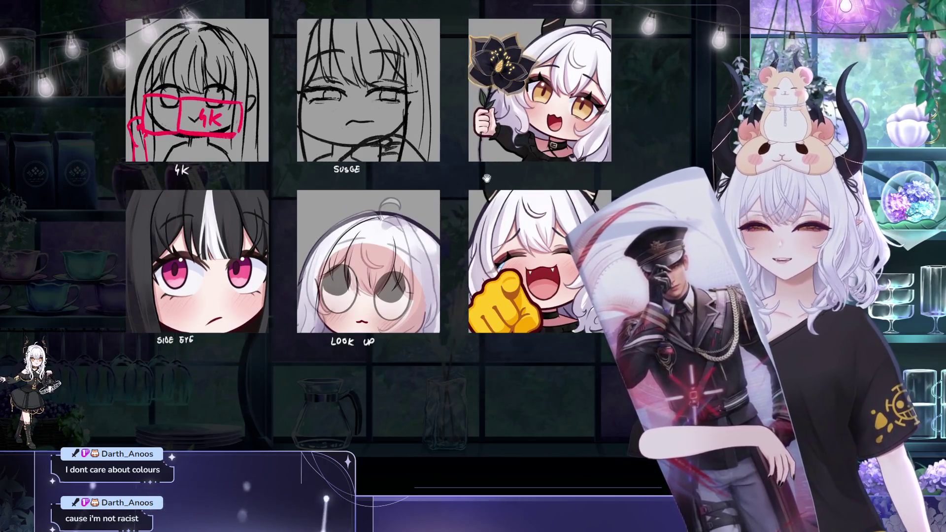
{"action": "left_click_drag", "start_coordinate": [537, 233], "coordinate": [568, 143]}
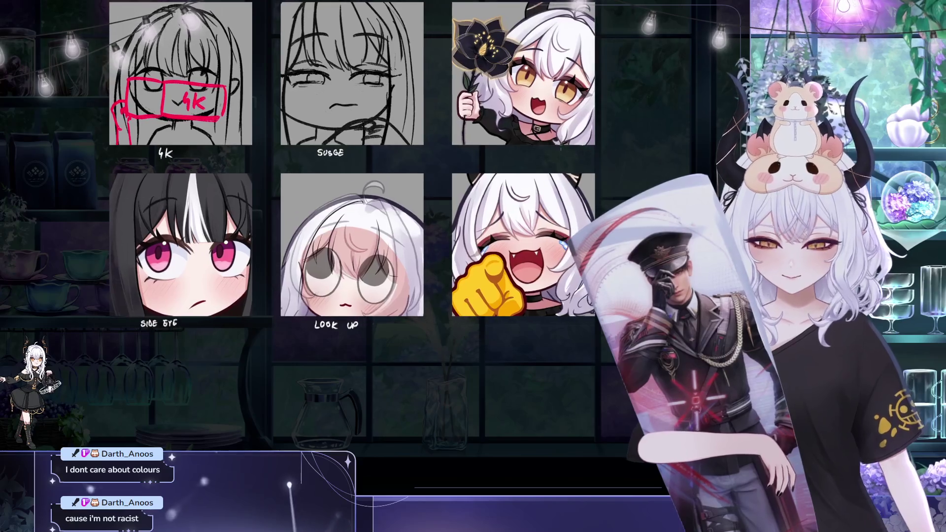
{"action": "left_click_drag", "start_coordinate": [552, 148], "coordinate": [577, 147]}
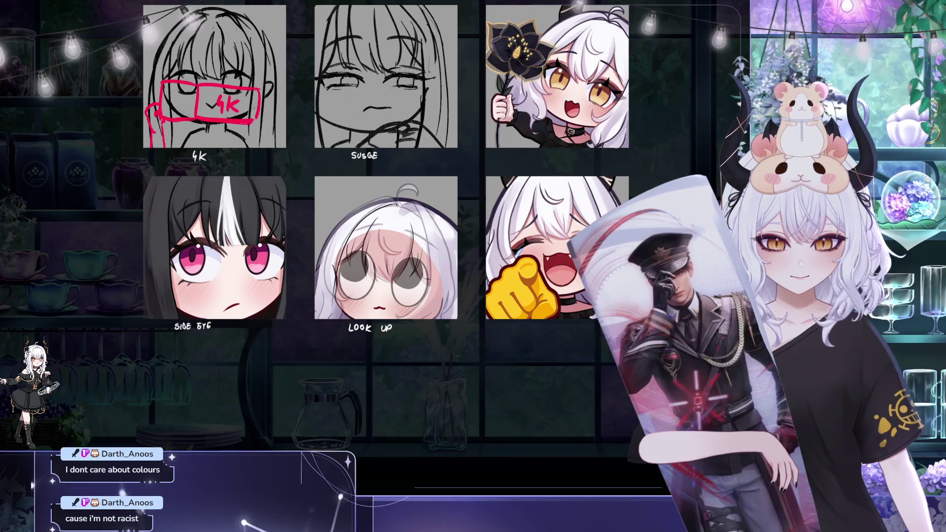
{"action": "mouse_move", "coordinate": [244, 201]}
{"action": "left_mouse_down"}
{"action": "mouse_move", "coordinate": [299, 239]}
{"action": "mouse_move", "coordinate": [276, 243]}
{"action": "mouse_move", "coordinate": [291, 244]}
{"action": "left_mouse_up"}
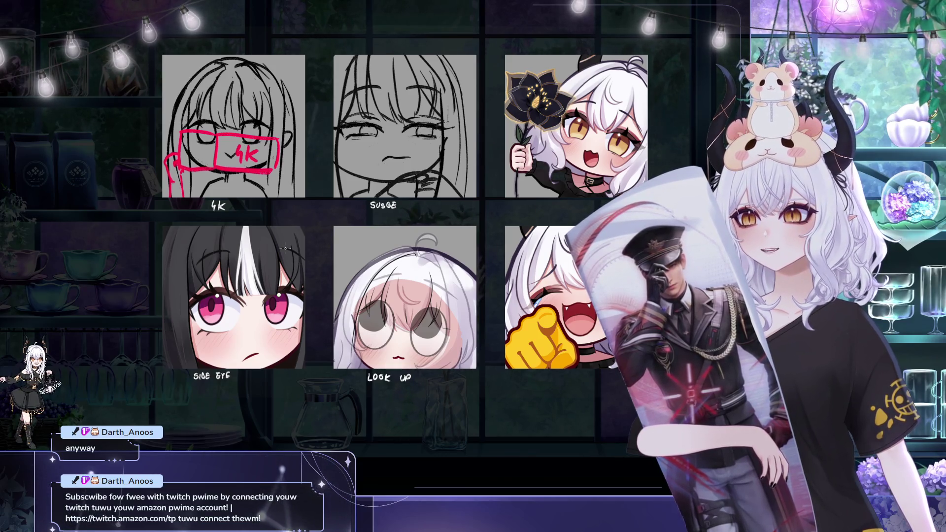
{"action": "left_click_drag", "start_coordinate": [284, 194], "coordinate": [277, 180]}
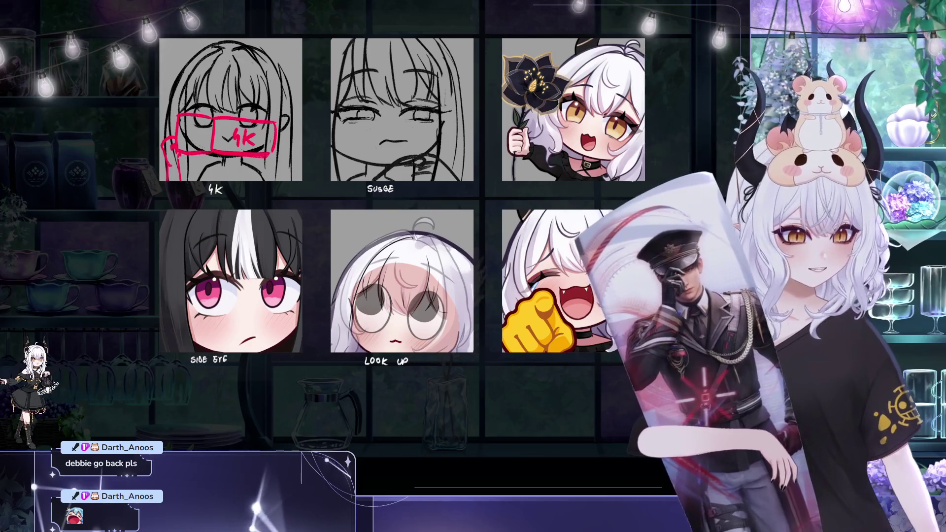
{"action": "left_click_drag", "start_coordinate": [281, 172], "coordinate": [294, 157]}
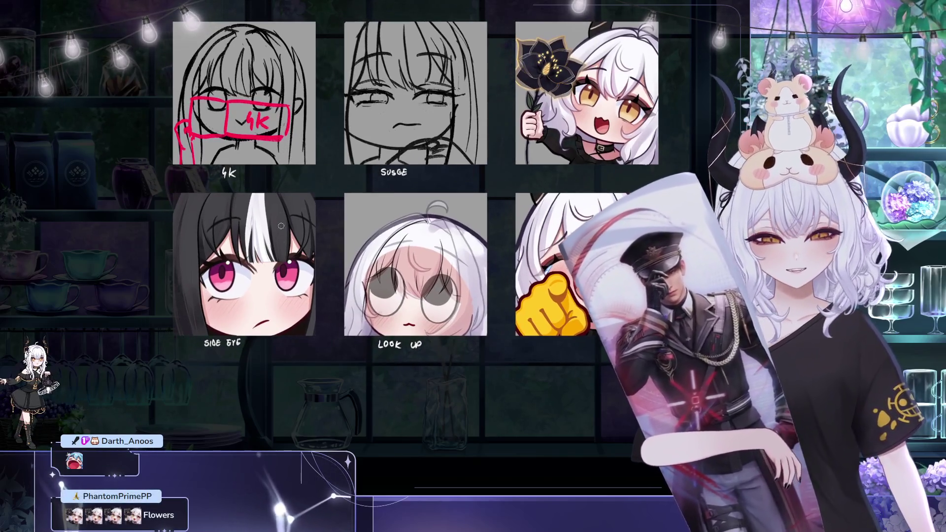
{"action": "mouse_move", "coordinate": [487, 311]}
{"action": "left_mouse_down"}
{"action": "mouse_move", "coordinate": [530, 336]}
{"action": "mouse_move", "coordinate": [504, 337]}
{"action": "left_mouse_up"}
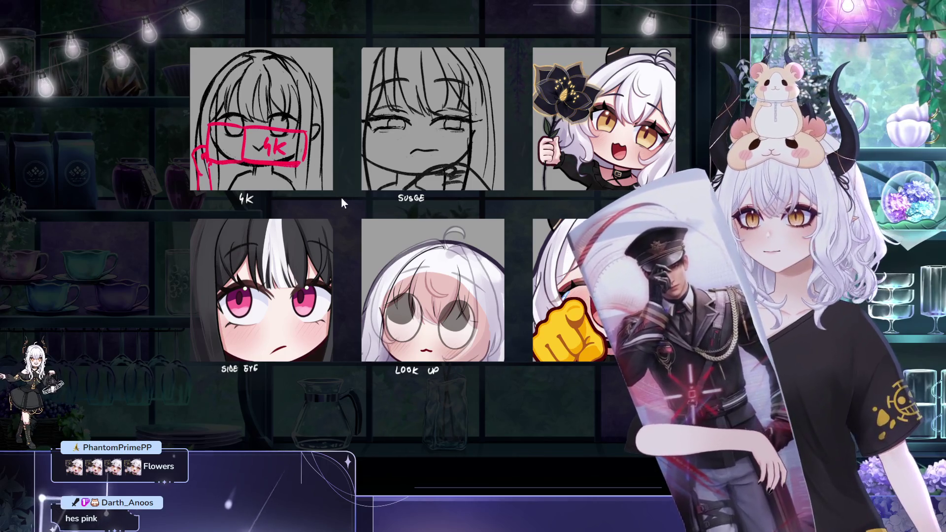
{"action": "left_click_drag", "start_coordinate": [356, 205], "coordinate": [368, 209]}
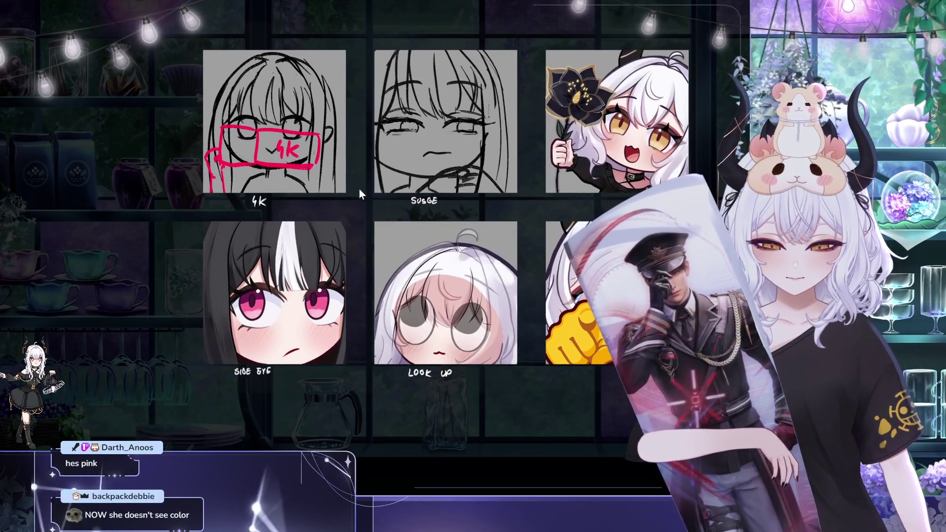
{"action": "left_click_drag", "start_coordinate": [336, 237], "coordinate": [365, 271]}
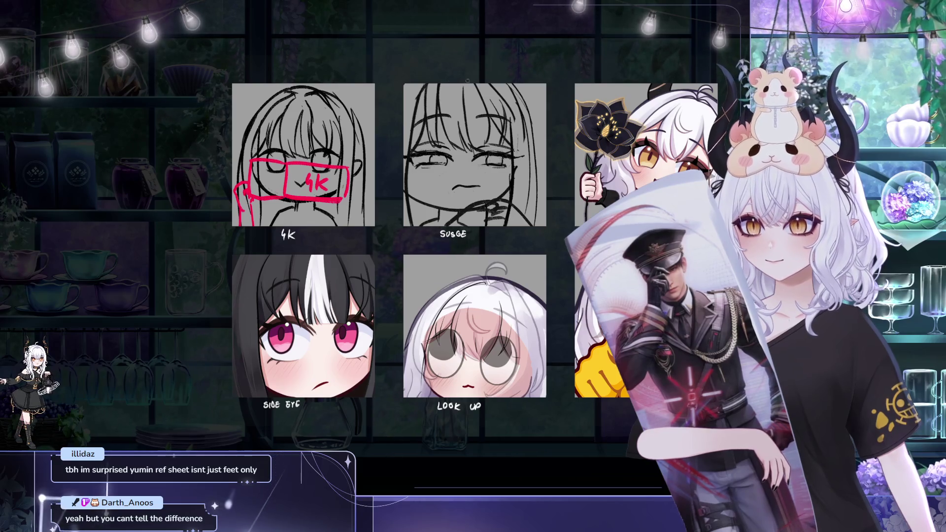
{"action": "left_click_drag", "start_coordinate": [352, 240], "coordinate": [337, 198]}
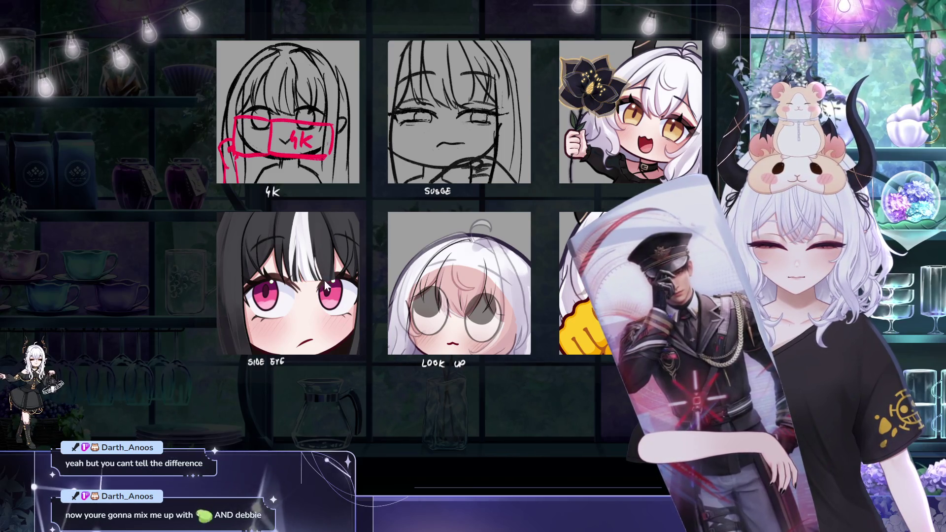
{"action": "mouse_move", "coordinate": [399, 145]}
{"action": "left_mouse_down"}
{"action": "mouse_move", "coordinate": [310, 123]}
{"action": "mouse_move", "coordinate": [319, 121]}
{"action": "left_mouse_up"}
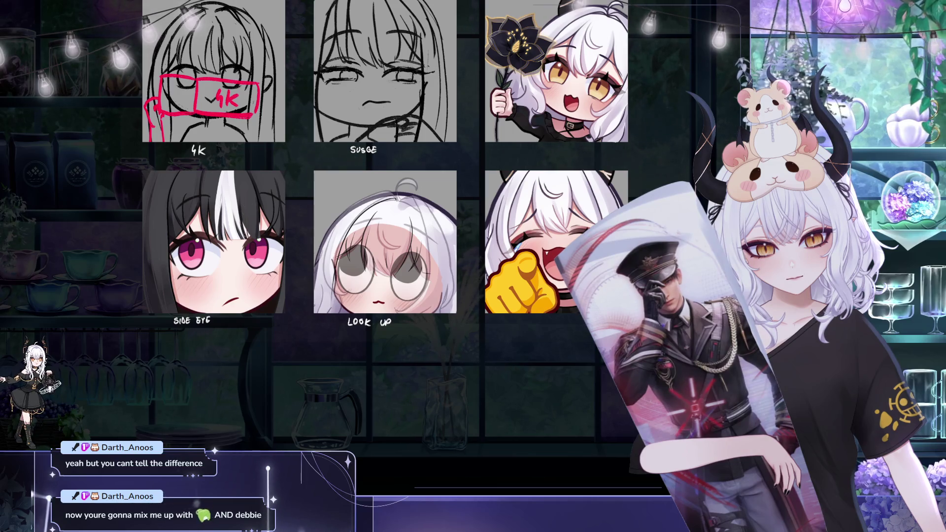
{"action": "mouse_move", "coordinate": [348, 167]}
{"action": "left_mouse_down"}
{"action": "mouse_move", "coordinate": [437, 194]}
{"action": "mouse_move", "coordinate": [454, 225]}
{"action": "left_mouse_up"}
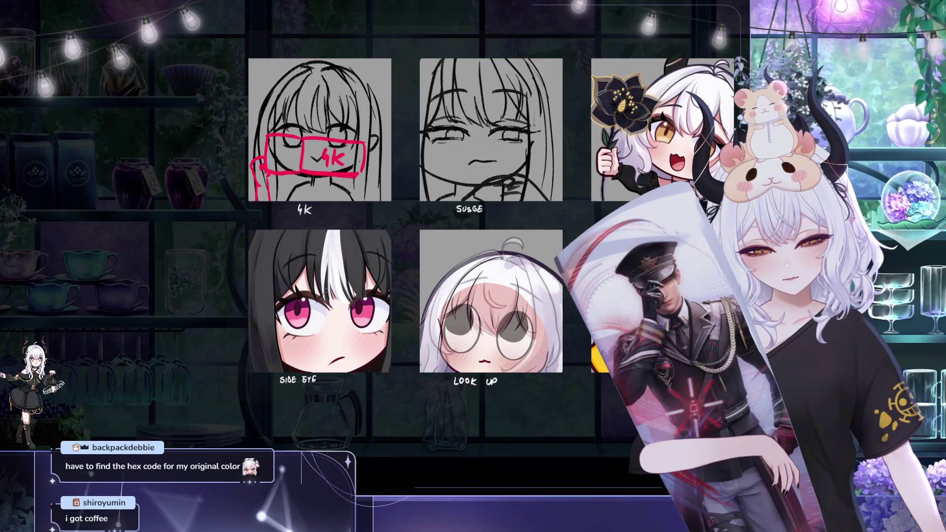
{"action": "mouse_move", "coordinate": [467, 179]}
{"action": "left_mouse_down"}
{"action": "mouse_move", "coordinate": [476, 194]}
{"action": "mouse_move", "coordinate": [446, 178]}
{"action": "mouse_move", "coordinate": [464, 197]}
{"action": "left_mouse_up"}
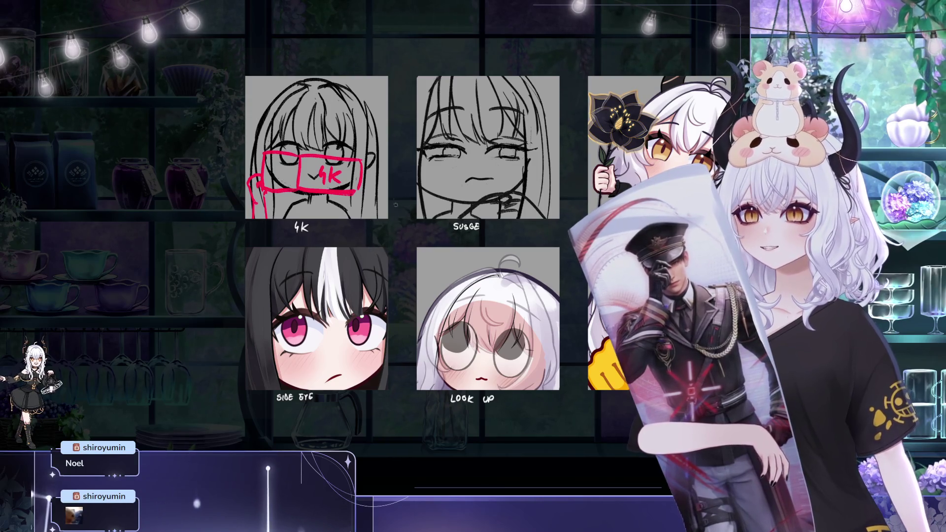
{"action": "scroll", "coordinate": [395, 204], "scroll_direction": "right", "scroll_amount": 3}
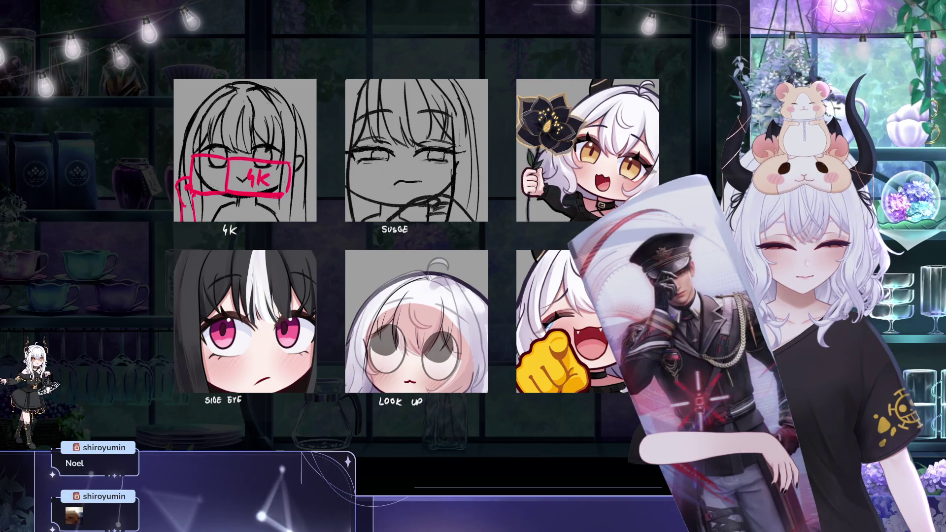
{"action": "scroll", "coordinate": [281, 326], "scroll_direction": "down", "scroll_amount": 2}
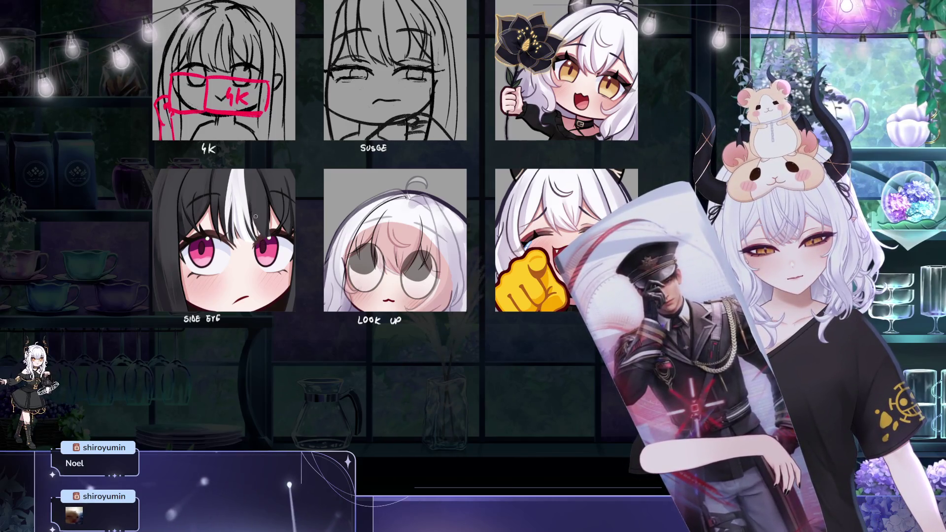
{"action": "scroll", "coordinate": [272, 212], "scroll_direction": "up", "scroll_amount": 1}
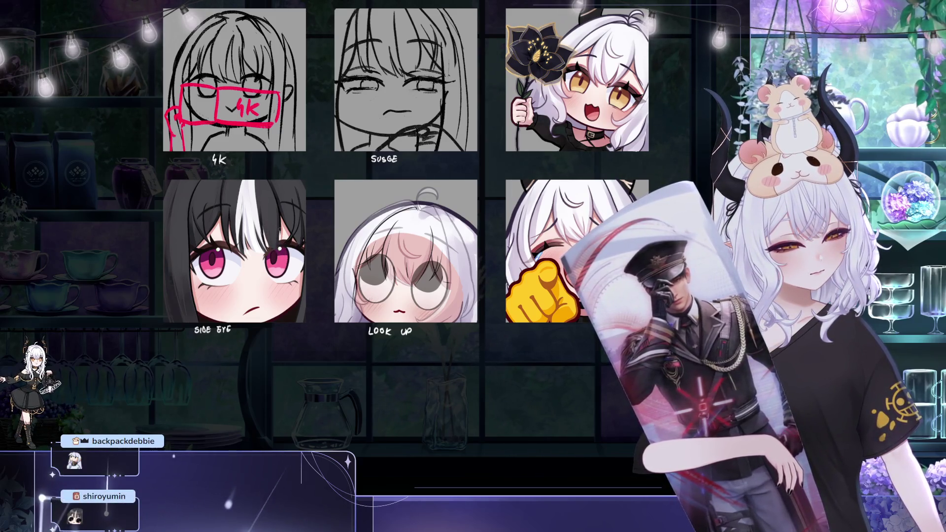
{"action": "mouse_move", "coordinate": [296, 198]}
{"action": "left_mouse_down"}
{"action": "mouse_move", "coordinate": [336, 236]}
{"action": "mouse_move", "coordinate": [315, 235]}
{"action": "mouse_move", "coordinate": [331, 251]}
{"action": "left_mouse_up"}
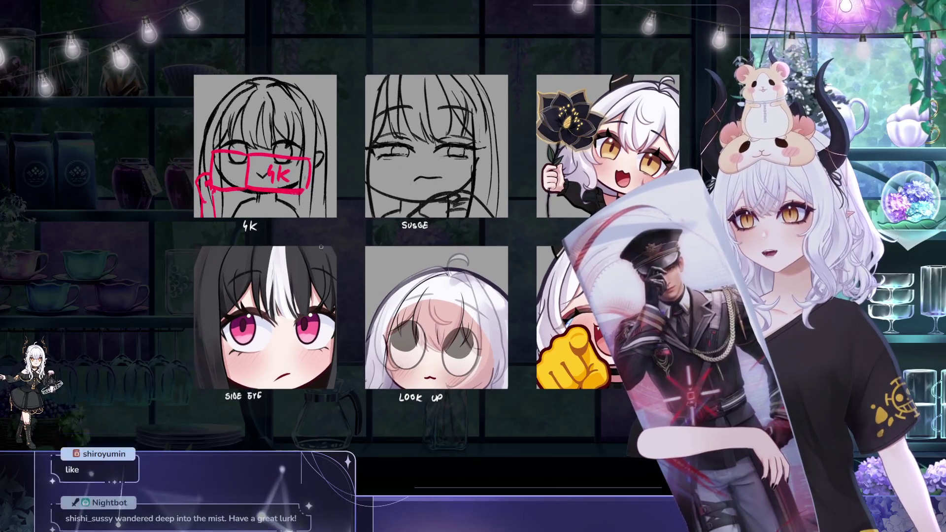
{"action": "mouse_move", "coordinate": [344, 210]}
{"action": "left_mouse_down"}
{"action": "mouse_move", "coordinate": [326, 224]}
{"action": "mouse_move", "coordinate": [307, 221]}
{"action": "left_mouse_up"}
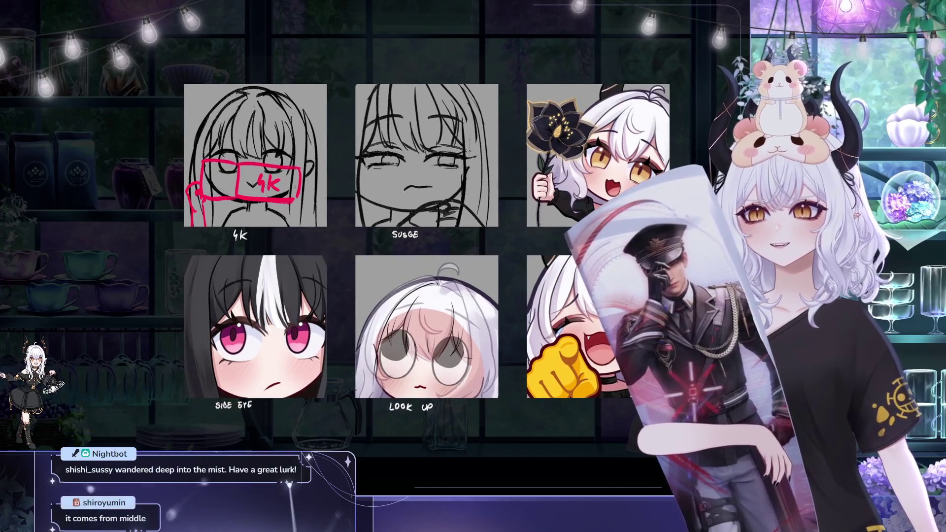
{"action": "left_click_drag", "start_coordinate": [275, 187], "coordinate": [280, 194]}
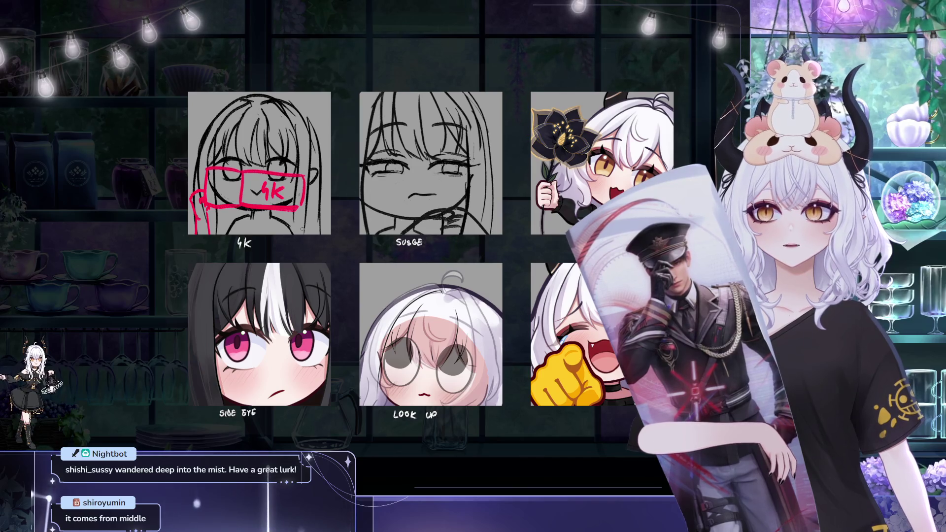
{"action": "left_click_drag", "start_coordinate": [402, 299], "coordinate": [404, 311]}
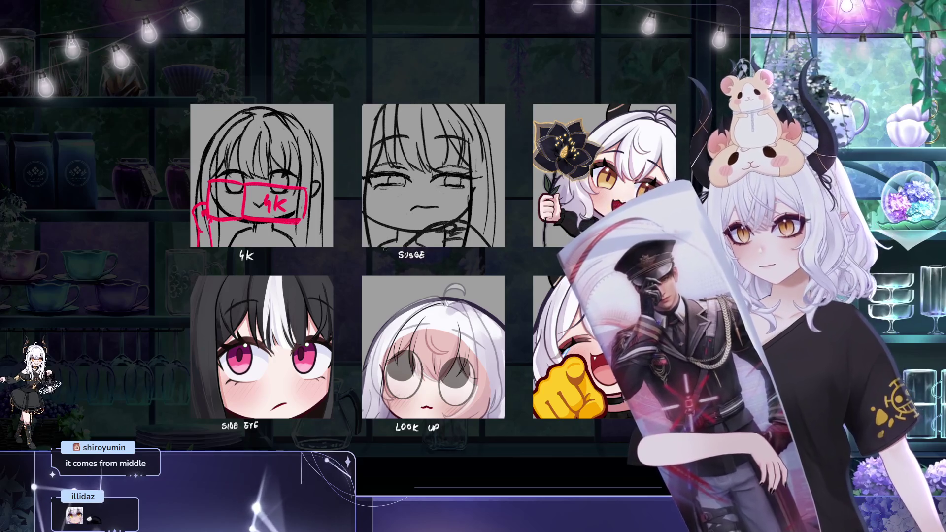
{"action": "left_click_drag", "start_coordinate": [385, 249], "coordinate": [425, 256]}
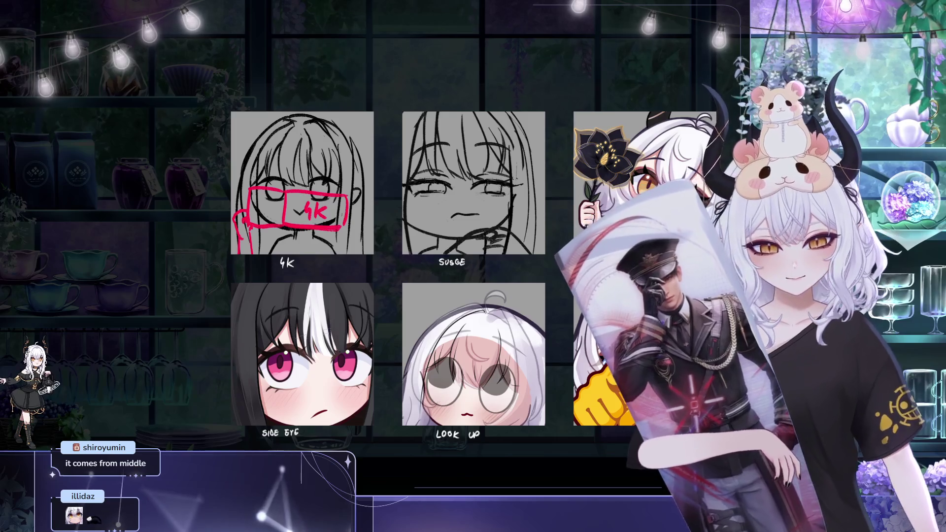
{"action": "left_click_drag", "start_coordinate": [335, 431], "coordinate": [346, 438]}
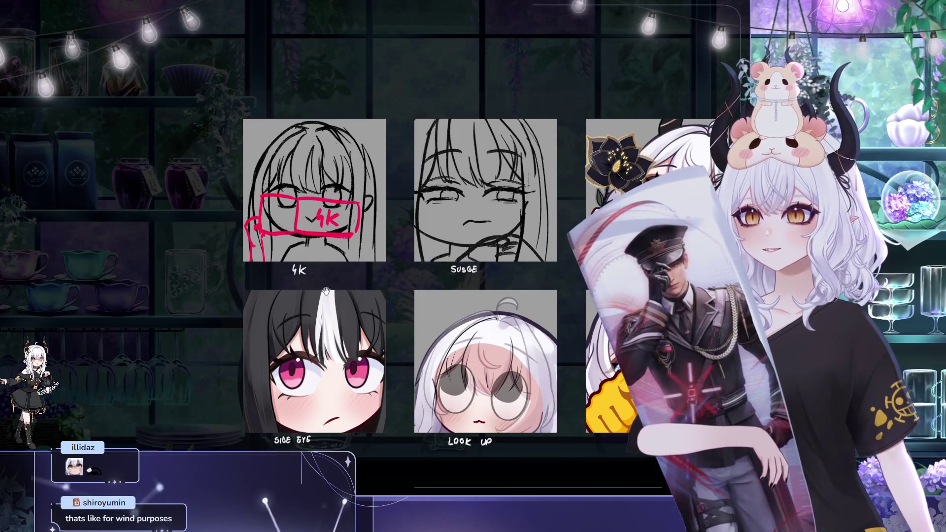
{"action": "left_click_drag", "start_coordinate": [336, 297], "coordinate": [317, 293]}
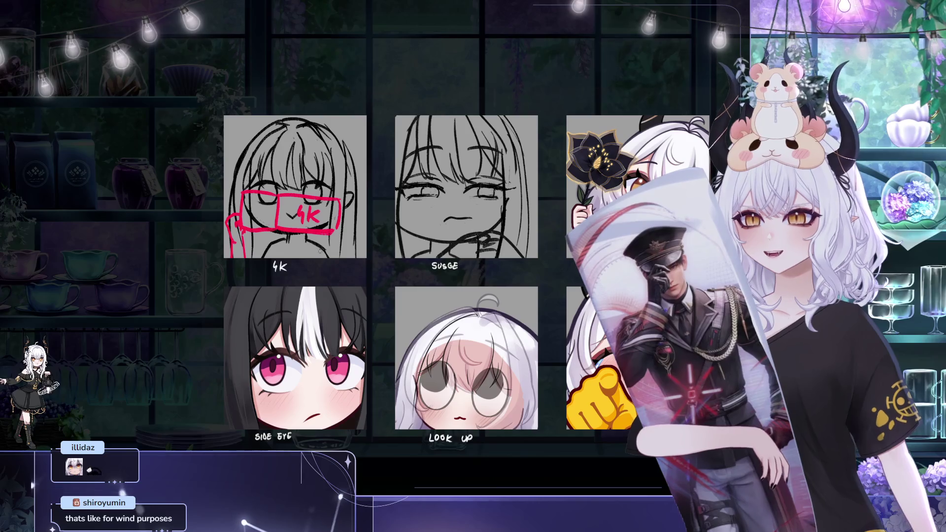
{"action": "left_click_drag", "start_coordinate": [350, 270], "coordinate": [322, 247]}
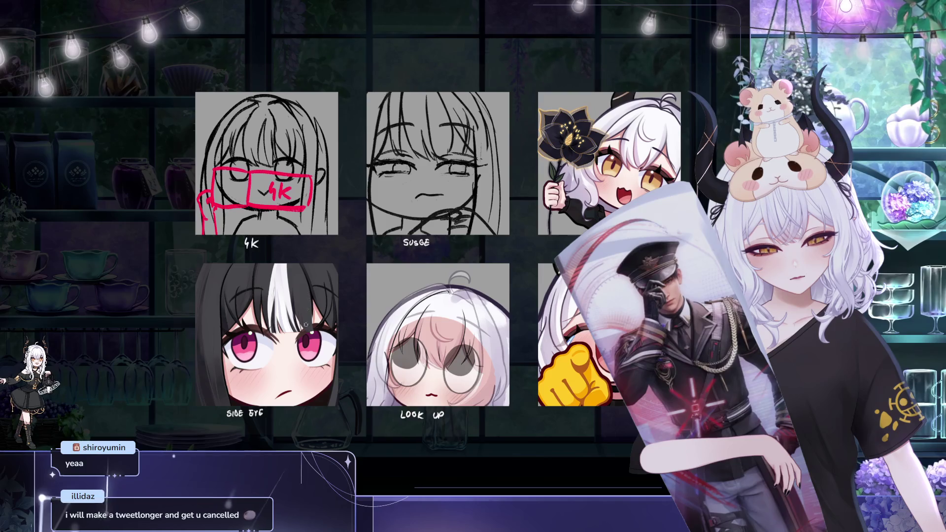
- Sample the dark colour from the Side Eye emote with the eyedropper
{"action": "left_click", "coordinate": [316, 299], "text": "alt"}
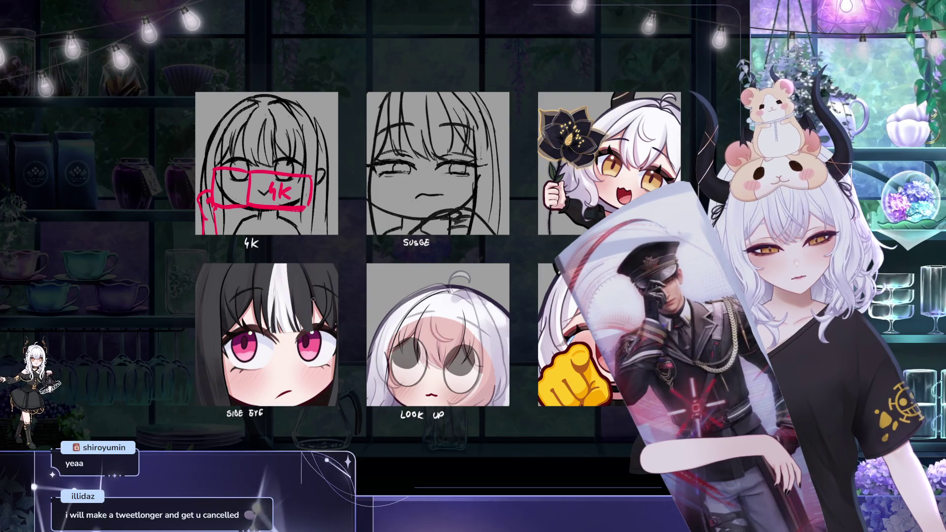